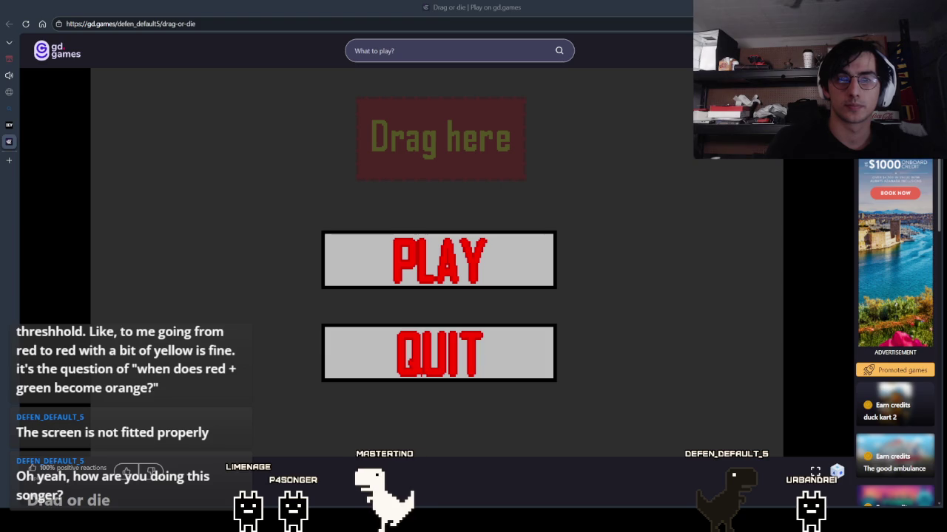
Start Drag or die with Flipped Camera enabled and launch the brick-room level
left_click_drag(439, 260, 440, 140)
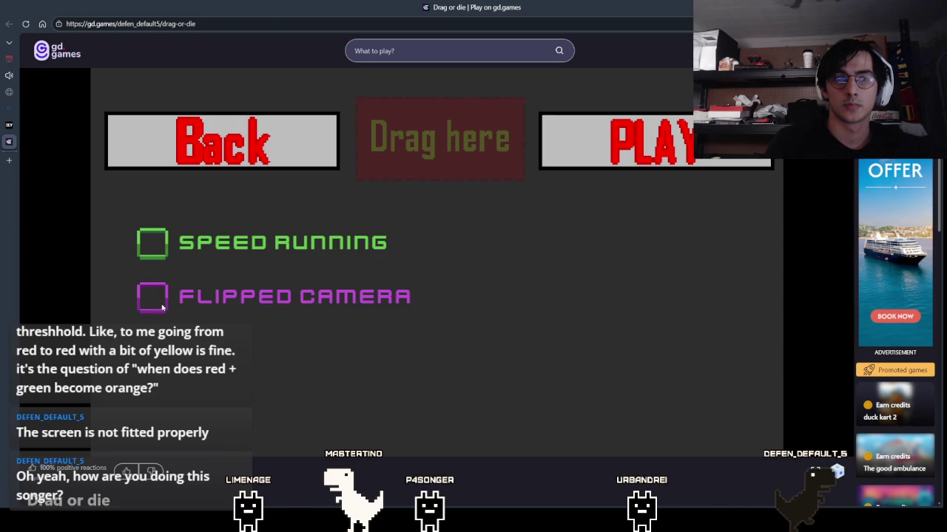
left_click_drag(151, 299, 441, 167)
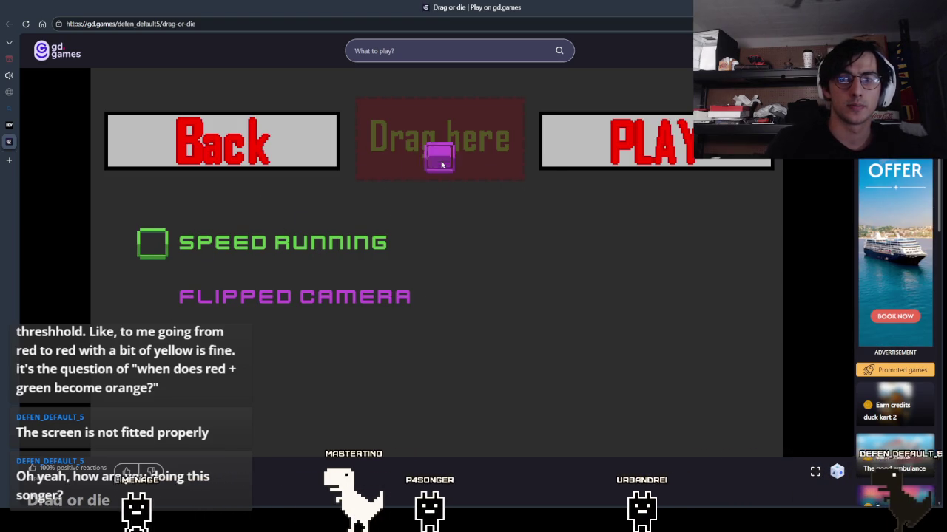
left_click(625, 148)
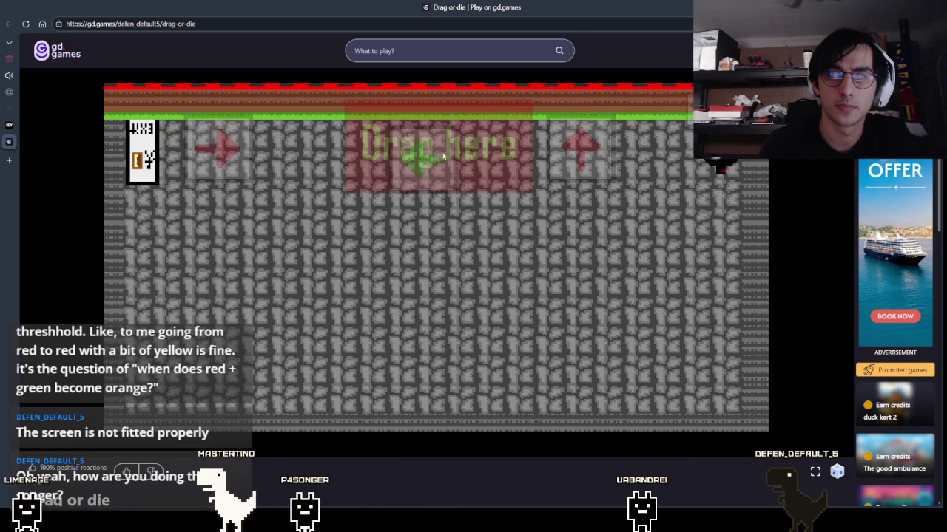
Feed arrow tiles and the E block into the 'Drag here' zone against the first enemies
left_click_drag(451, 155, 325, 292)
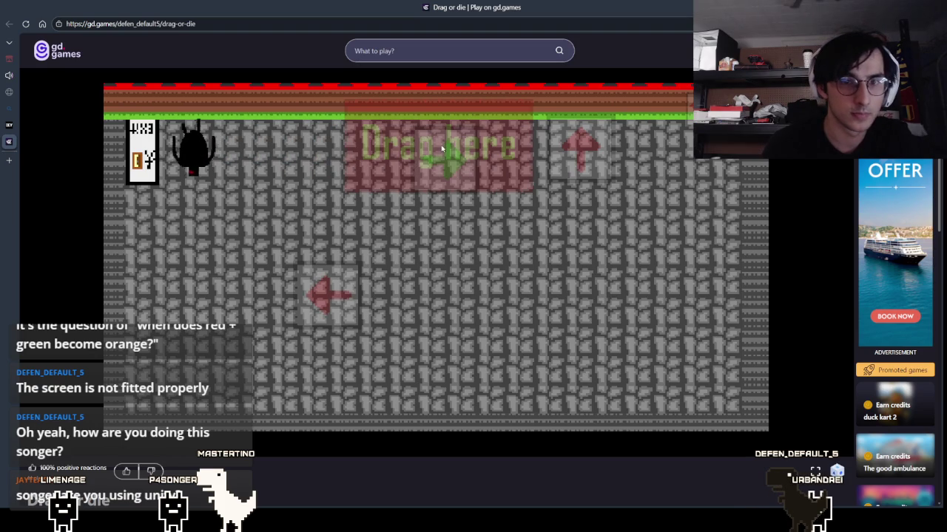
left_click_drag(441, 149, 233, 237)
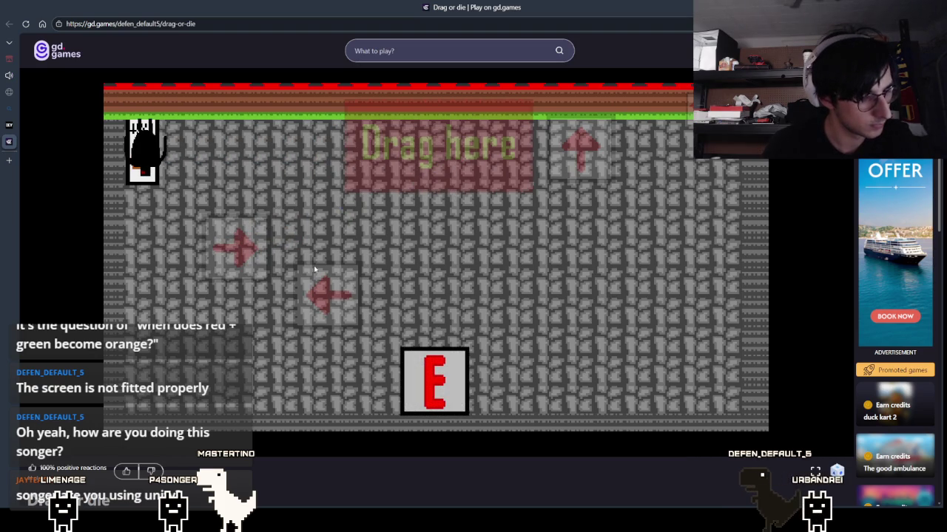
left_click_drag(447, 352, 468, 159)
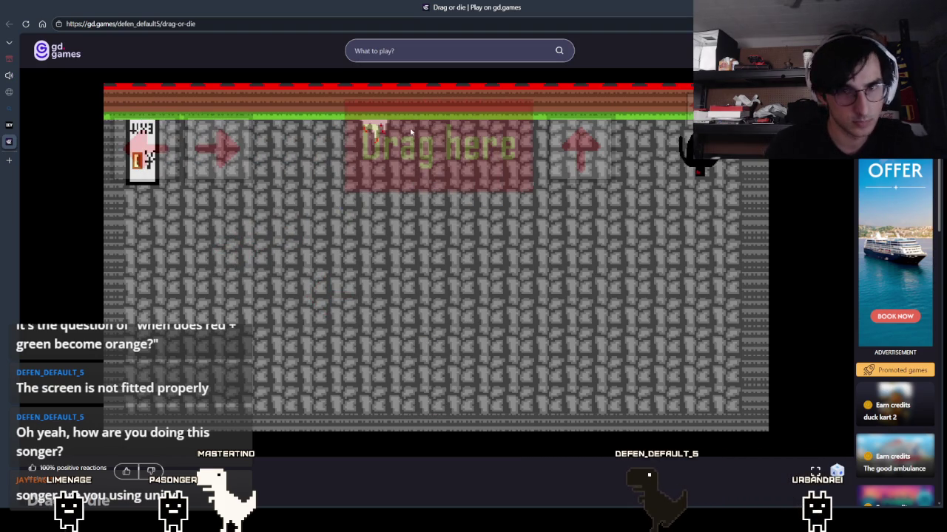
left_click_drag(222, 149, 382, 153)
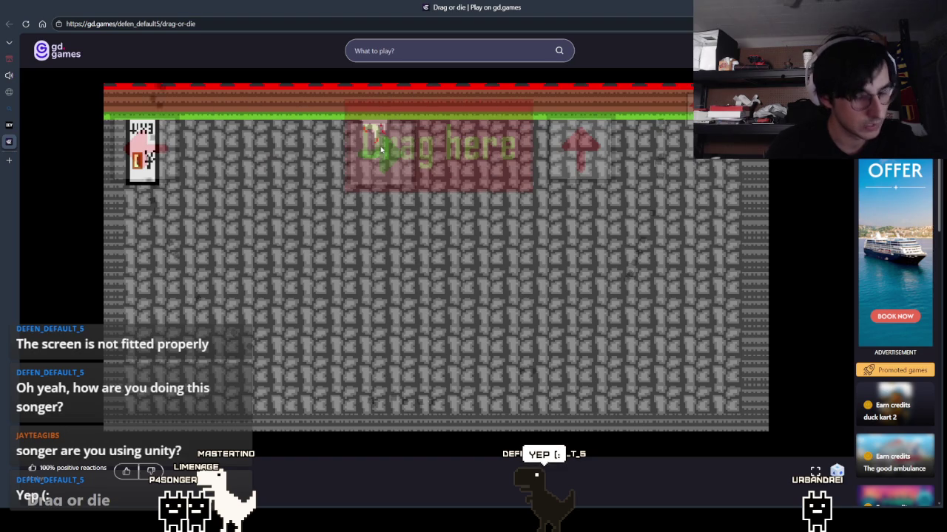
mouse_move(385, 143)
left_mouse_down()
mouse_move(313, 232)
mouse_move(218, 148)
left_mouse_up()
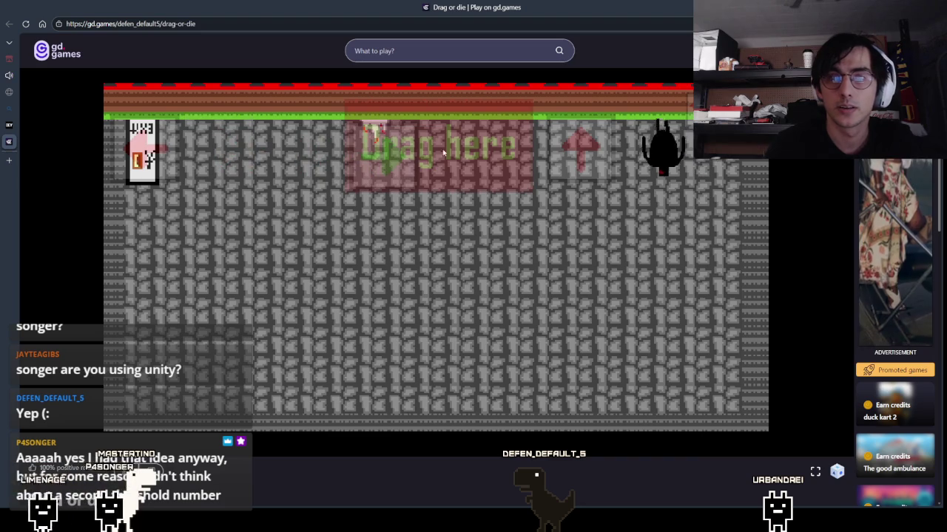
left_click_drag(573, 154, 485, 152)
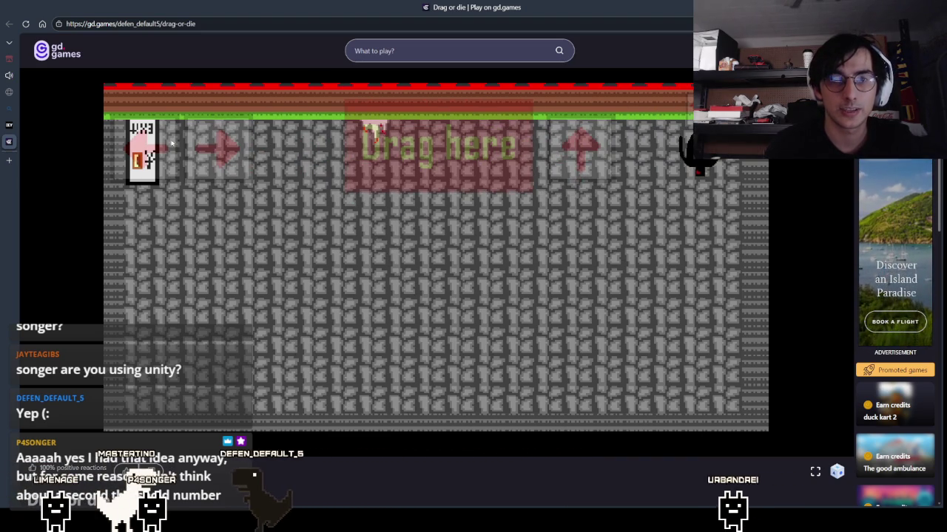
Feed right and up arrows into the 'Drag here' zone, destroying three approaching enemies
left_click_drag(240, 144, 374, 148)
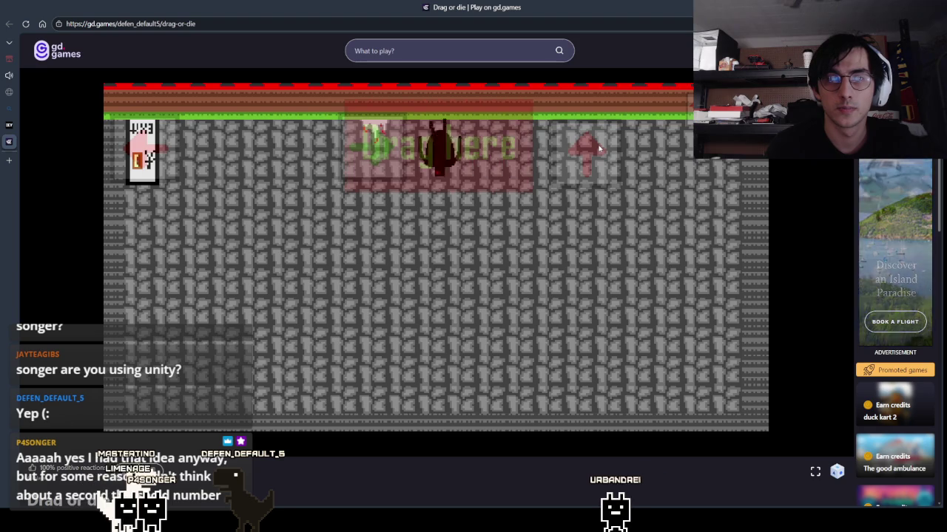
left_click_drag(599, 150, 474, 138)
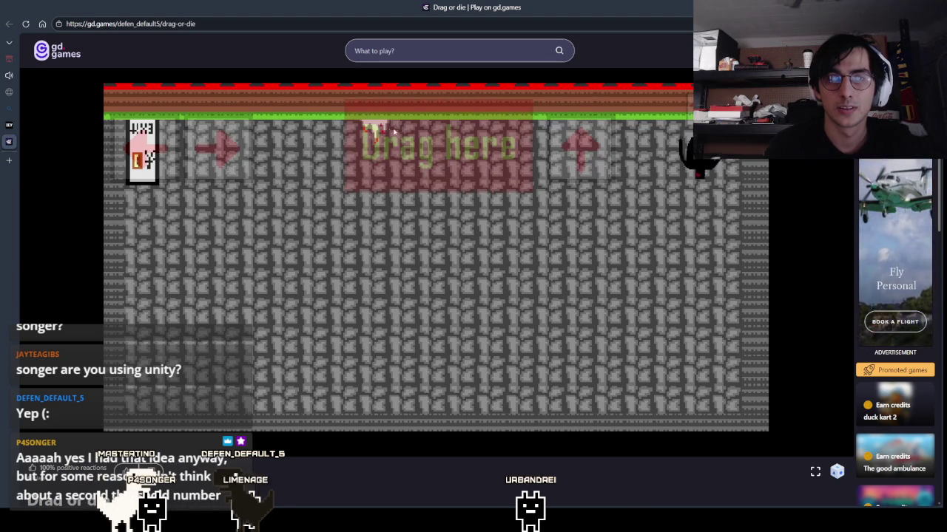
left_click_drag(222, 148, 380, 148)
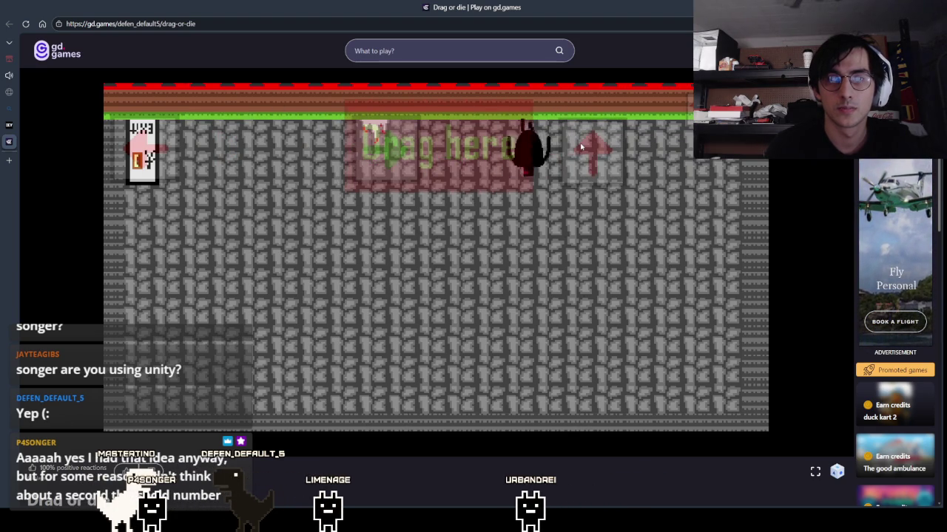
left_click_drag(573, 145, 492, 144)
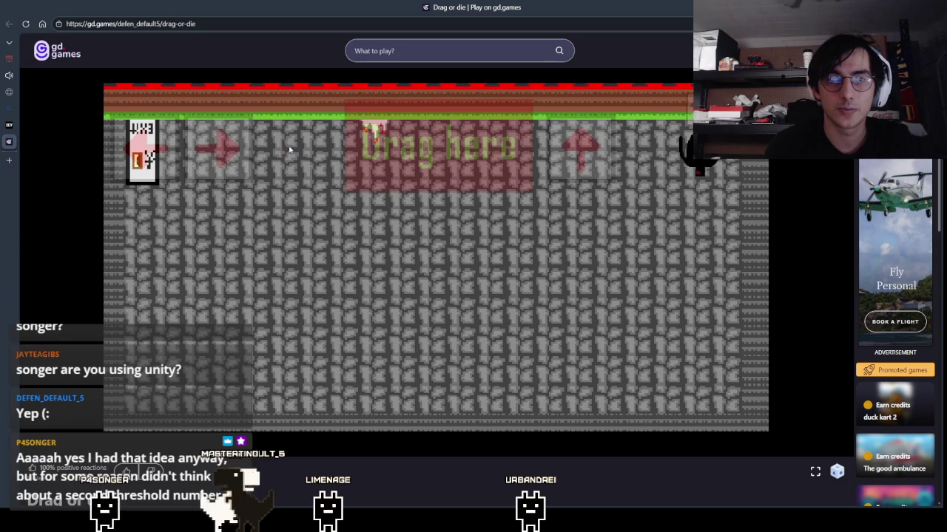
left_click_drag(217, 147, 381, 152)
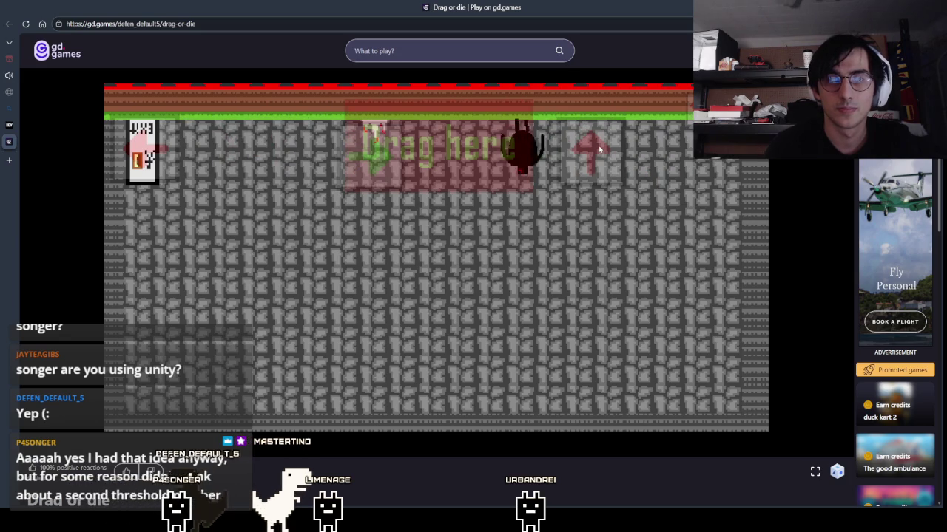
left_click_drag(581, 148, 403, 151)
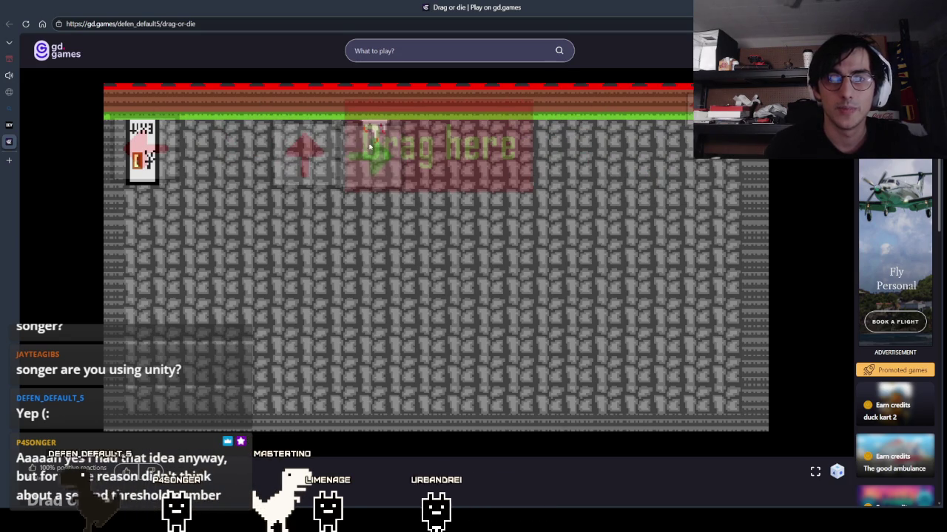
left_click_drag(306, 149, 303, 150)
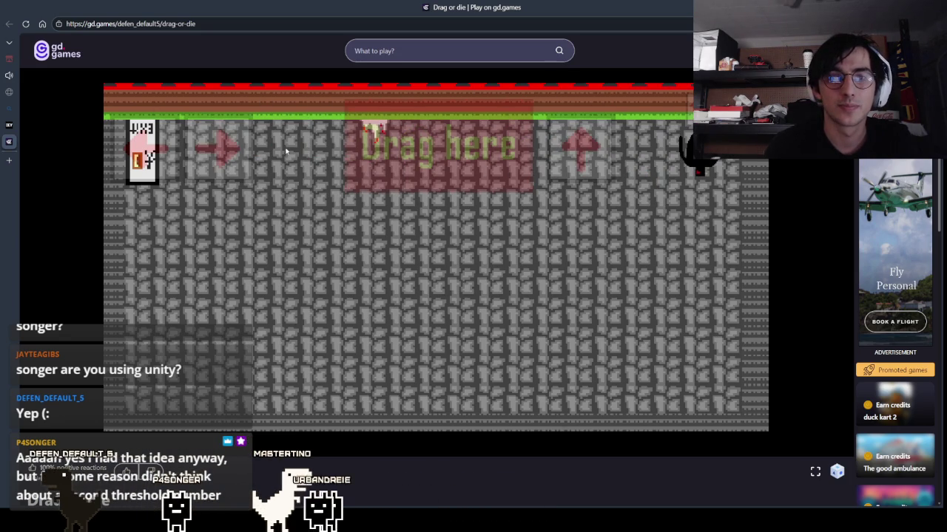
Destroy more enemies with arrows, drop the E tile to blow one up, then switch to Aseprite
left_click_drag(216, 148, 381, 148)
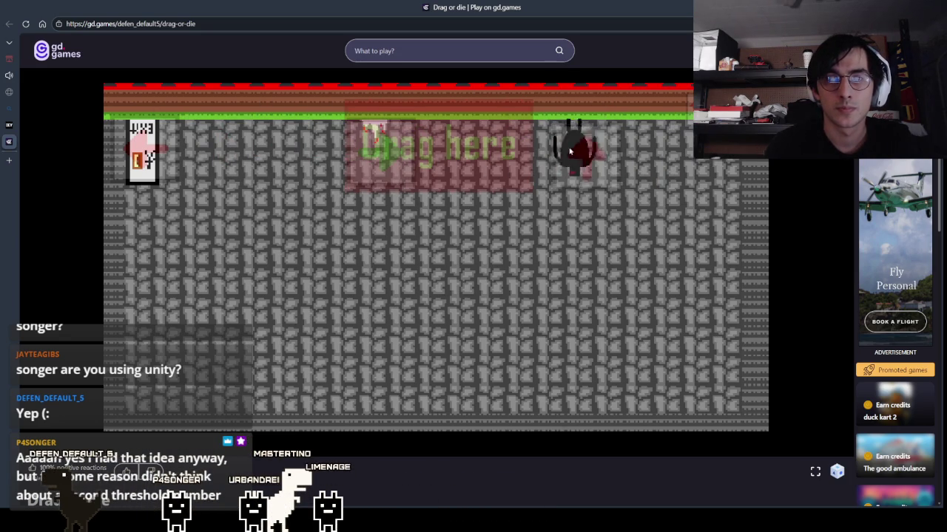
left_click_drag(581, 148, 361, 150)
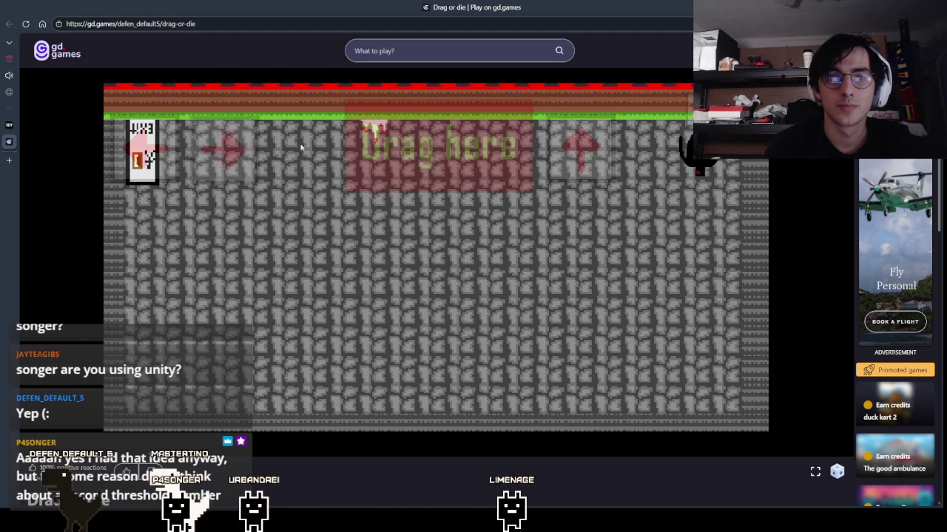
left_click_drag(216, 148, 361, 152)
left_click_drag(647, 150, 496, 147)
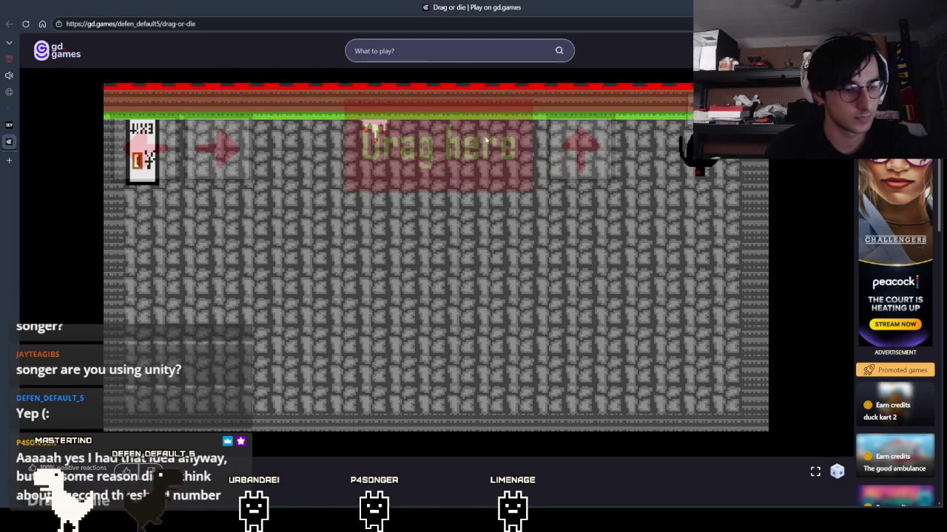
left_click_drag(243, 150, 381, 150)
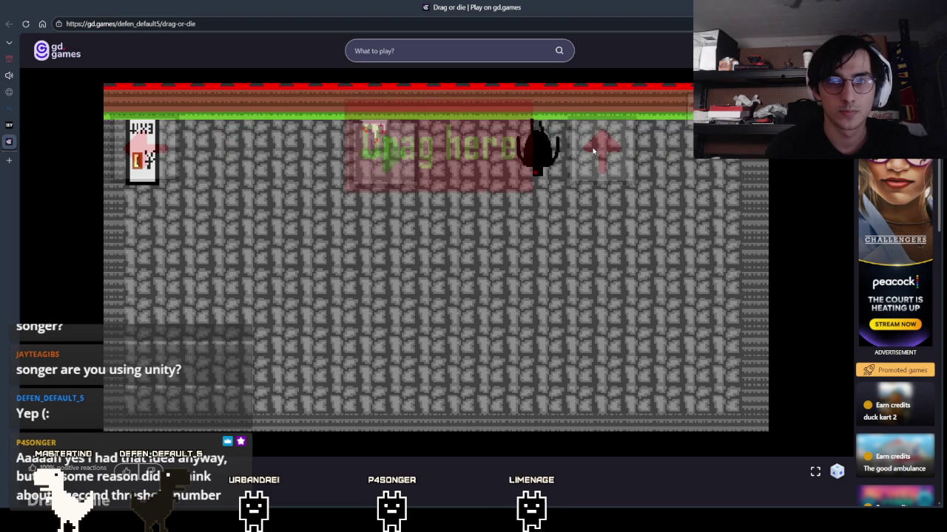
left_click_drag(602, 148, 468, 152)
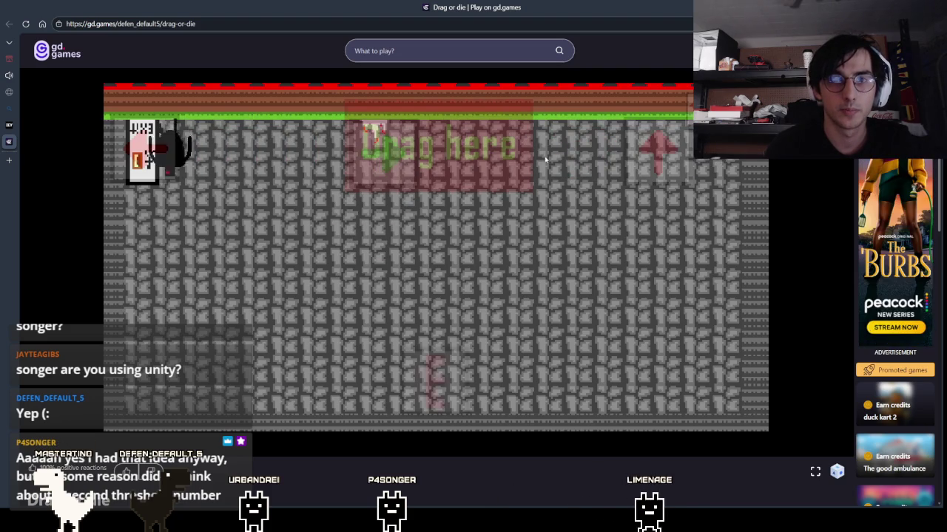
left_click_drag(434, 379, 419, 179)
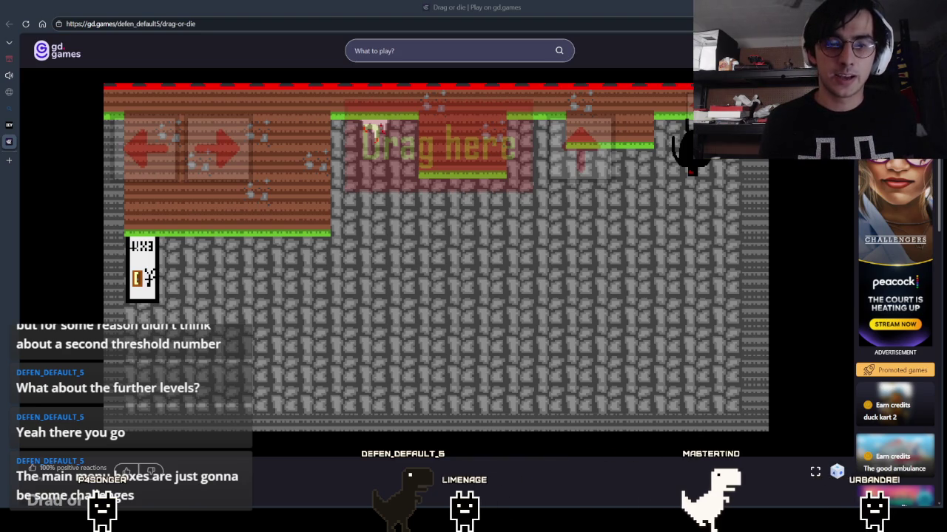
key("alt+Tab")
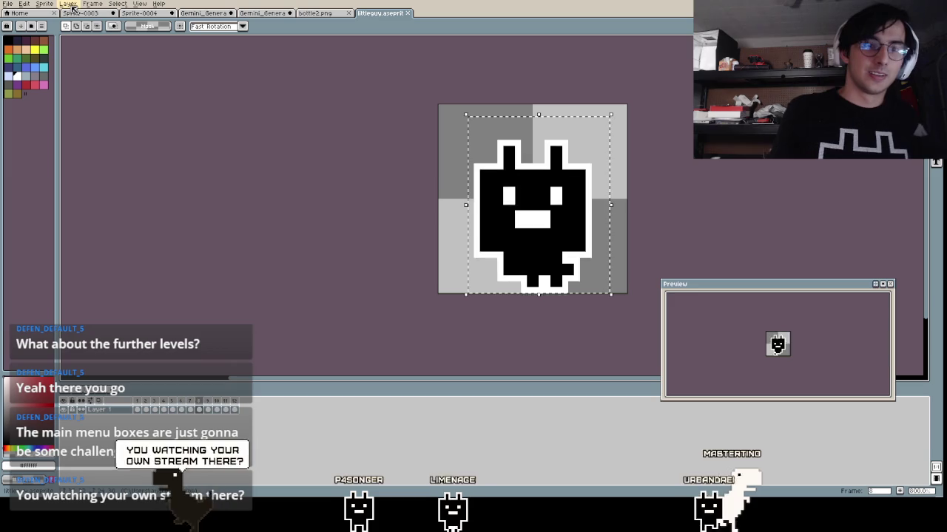
Set the littleguy animation playback speed to 2x from the Frame menu
left_click(130, 6)
mouse_move(93, 4)
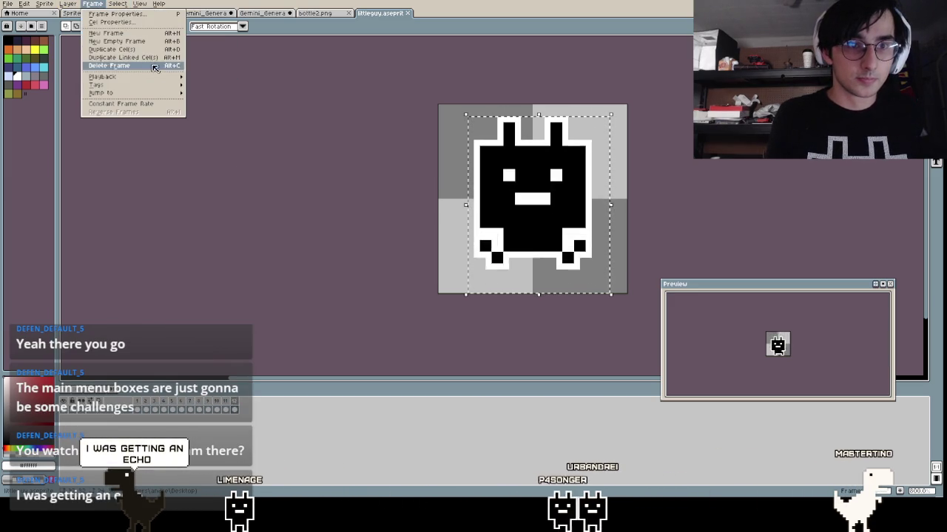
left_click(233, 129)
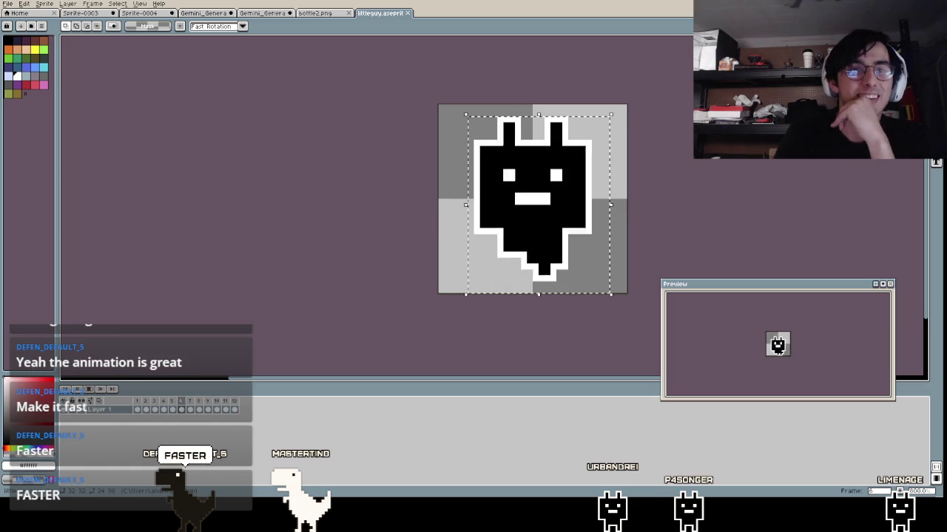
Set the littleguy animation playback speed to 3x and scroll the canvas
left_click(93, 3)
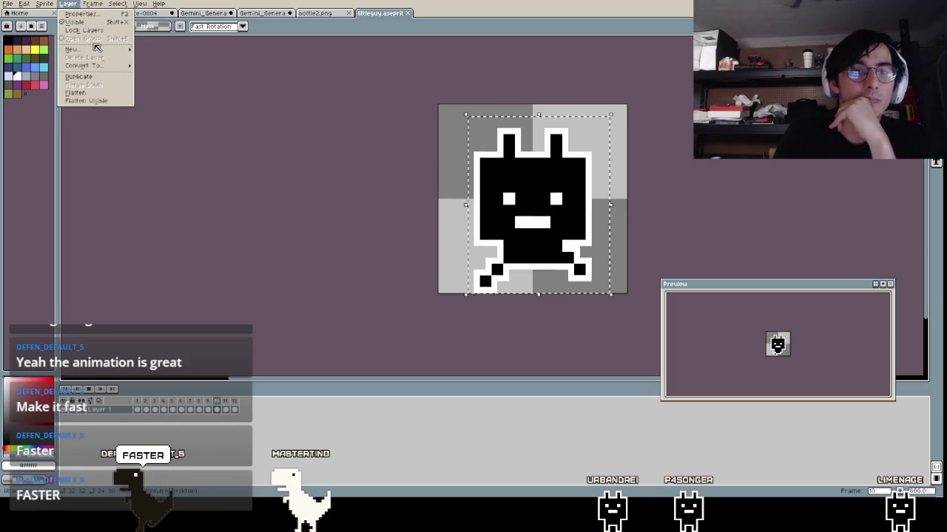
mouse_move(103, 77)
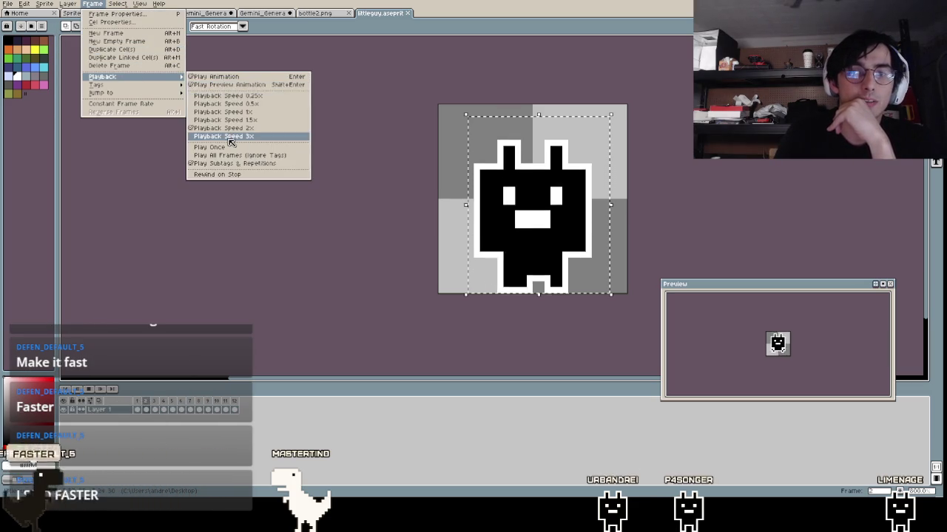
left_click(229, 137)
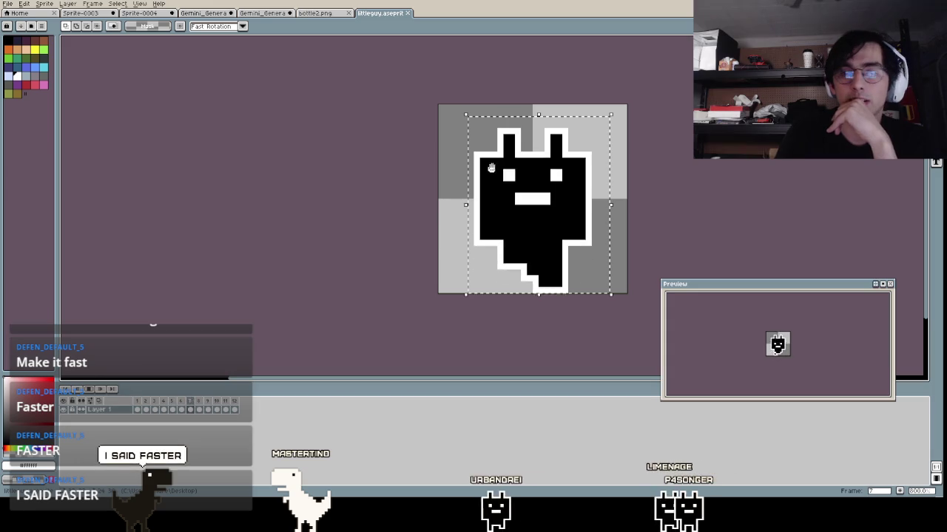
scroll(481, 226, "down", 5)
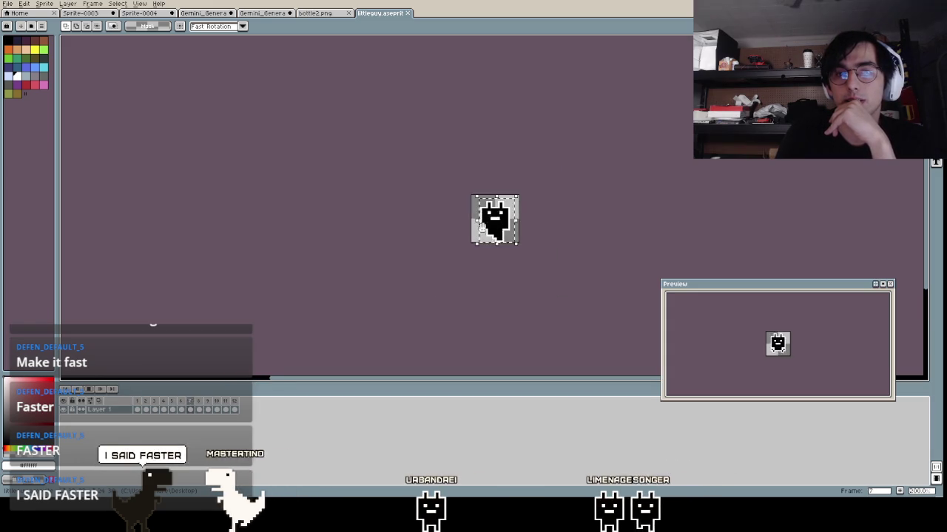
scroll(528, 283, "right", 2)
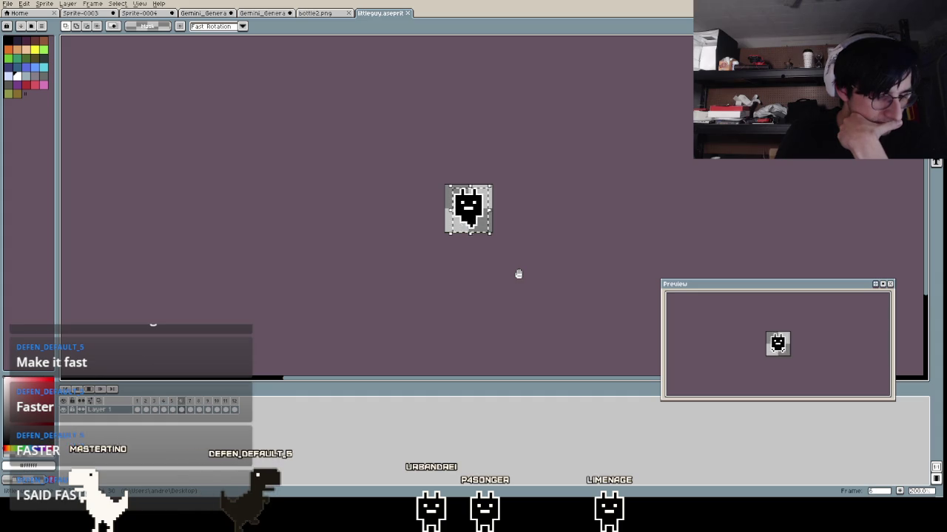
Zoom the canvas to watch the walk cycle, leaving the menus unchanged
left_click(103, 5)
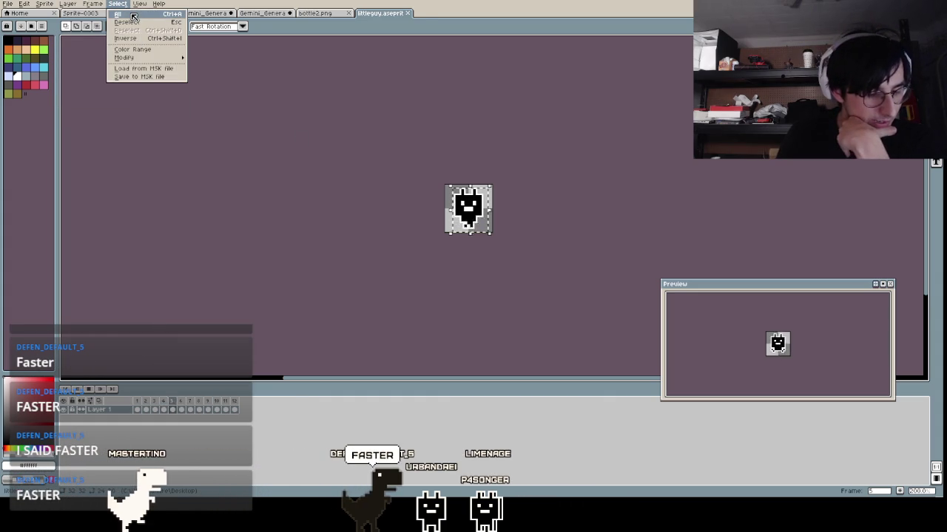
left_click(395, 170)
scroll(447, 232, "up", 2)
scroll(448, 232, "up", 1)
left_click(124, 4)
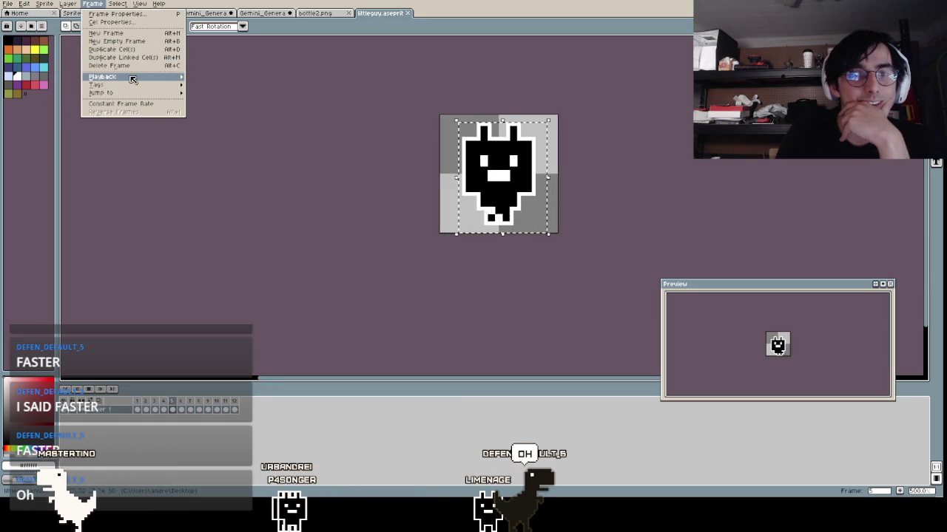
mouse_move(102, 77)
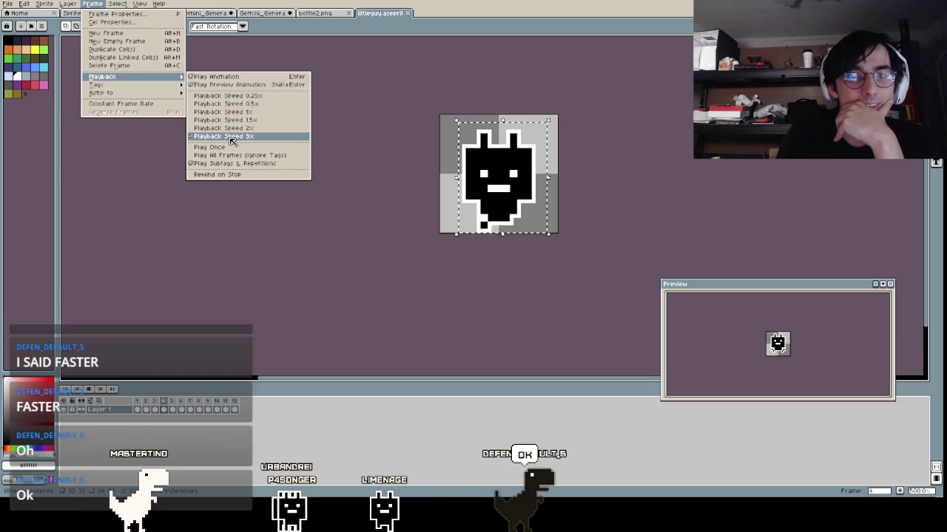
left_click(256, 283)
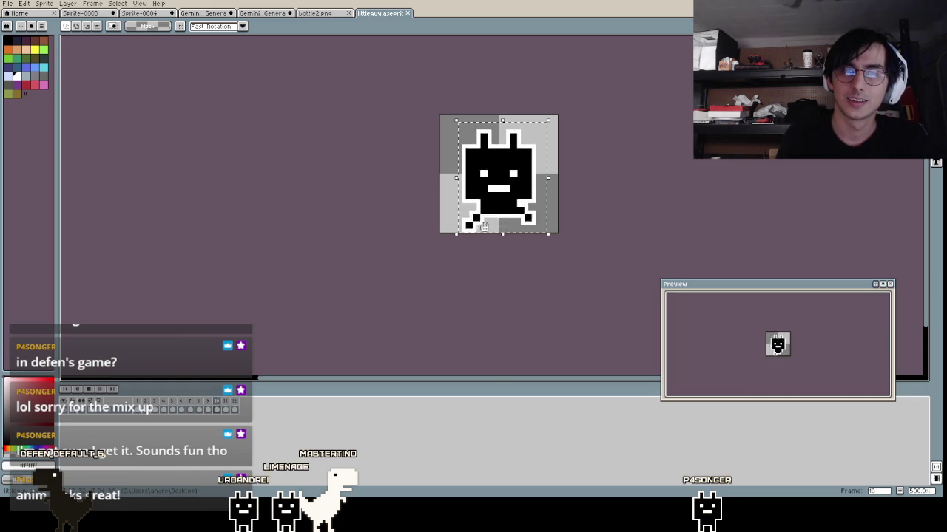
Switch to the Sprite-0004 document tab
left_click(139, 13)
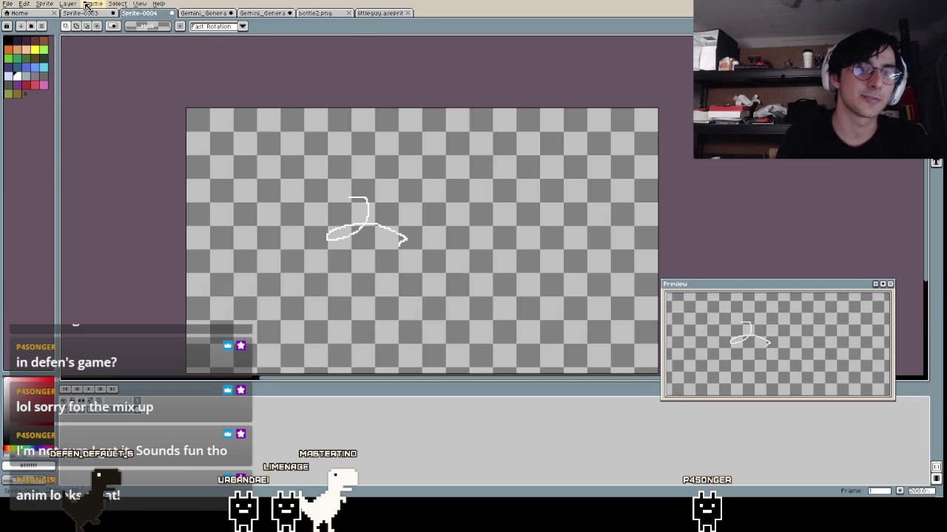
Return to littleguy.aseprite and set its animation playback speed to 1x
left_click(93, 4)
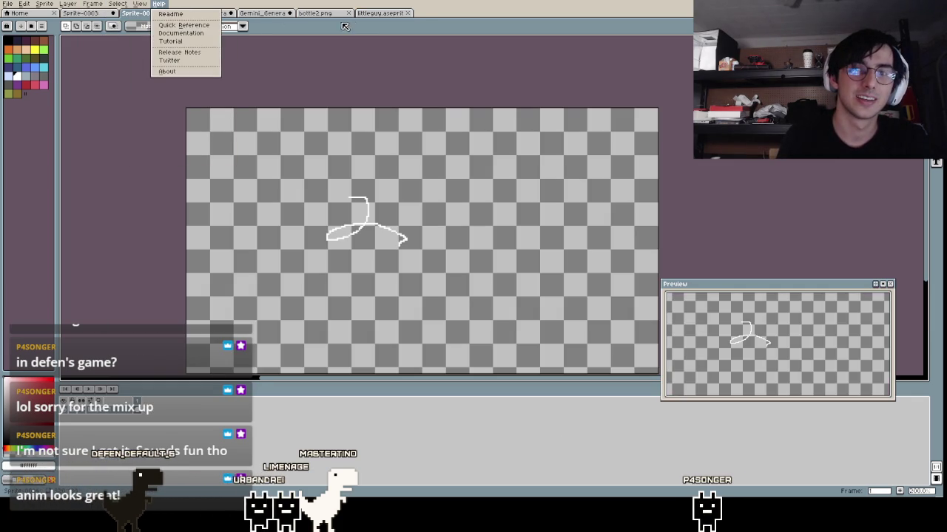
left_click(379, 12)
left_click(379, 12)
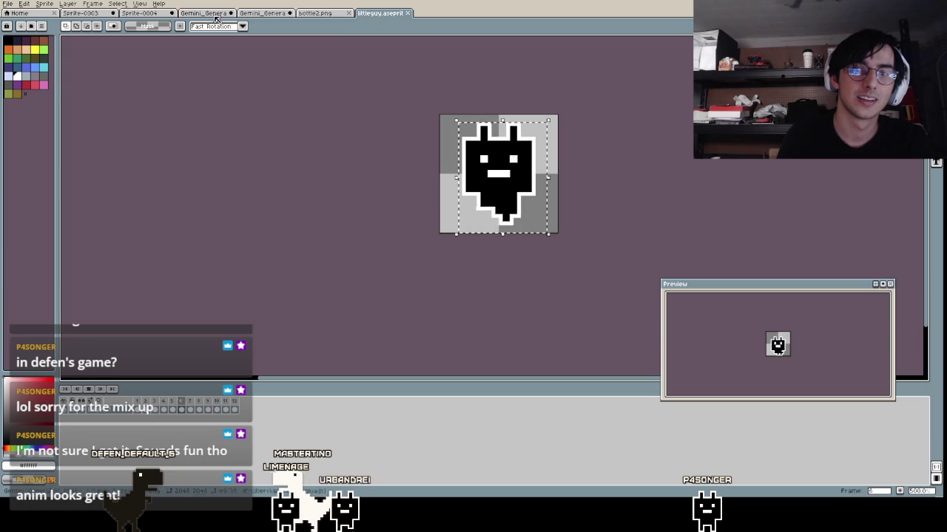
left_click(126, 4)
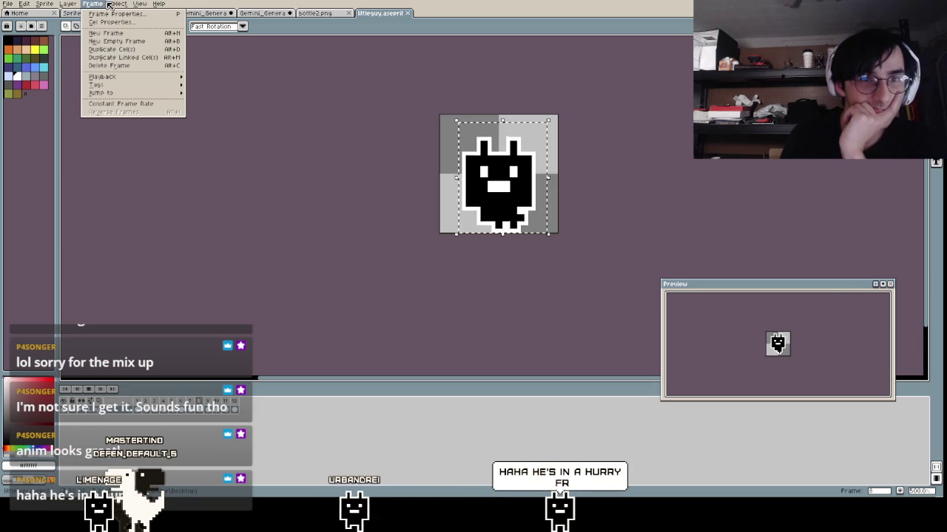
mouse_move(103, 77)
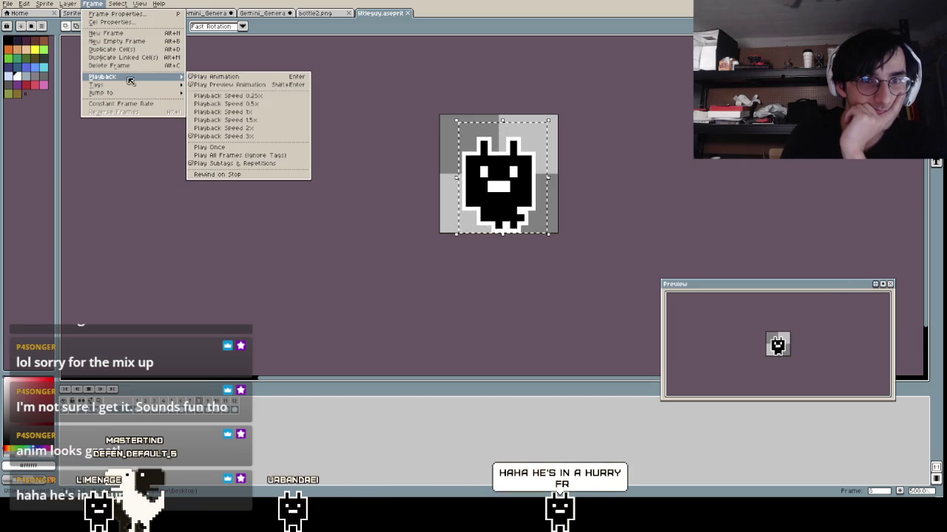
left_click(215, 111)
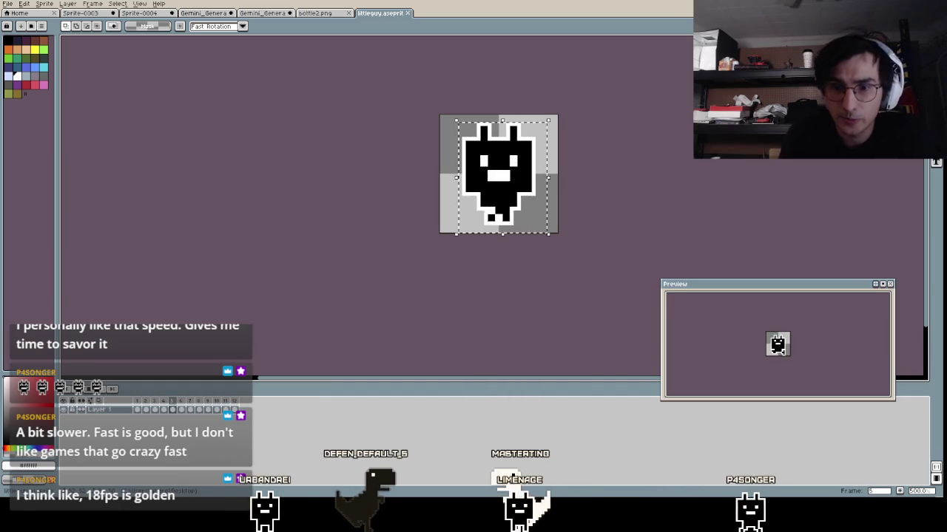
Set littleguy playback speed to 1.5x and zoom the canvas in and out
left_click(92, 4)
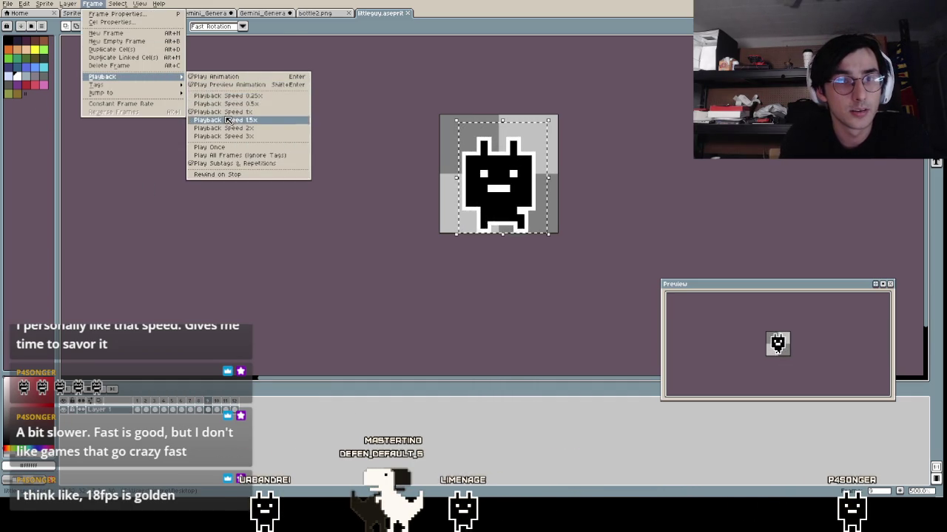
left_click(224, 117)
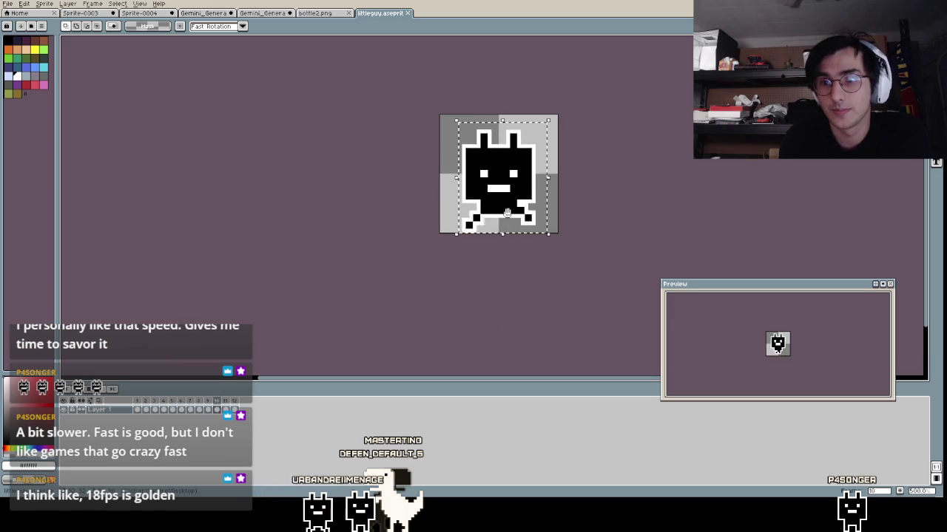
scroll(489, 223, "up", 4)
scroll(499, 244, "down", 8)
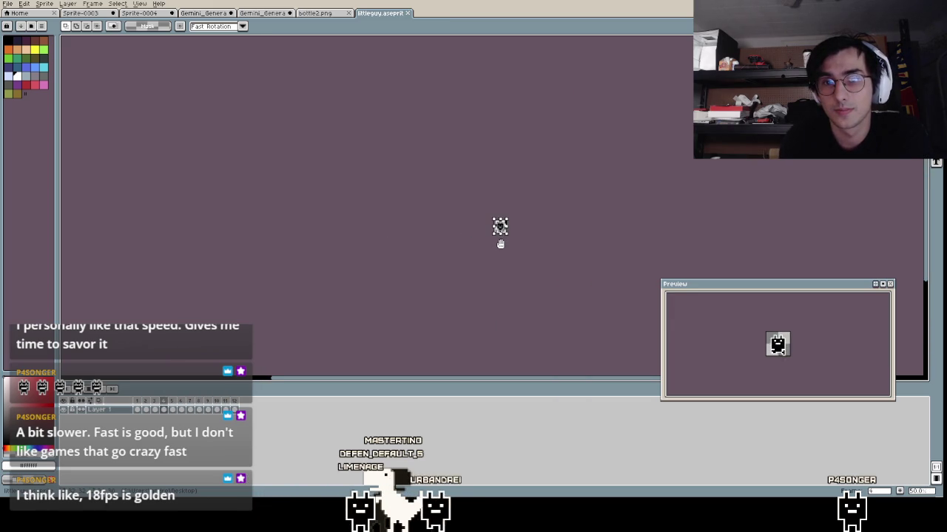
scroll(500, 244, "up", 3)
scroll(500, 244, "down", 1)
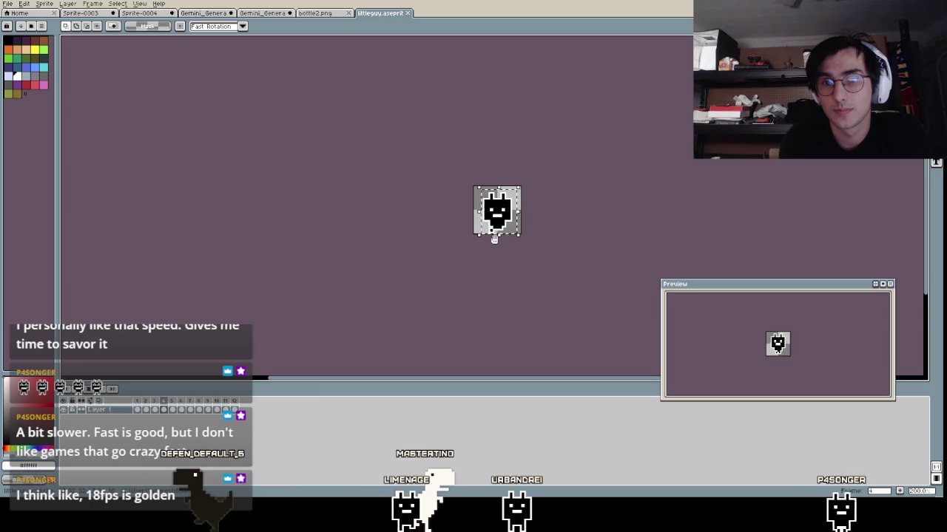
scroll(494, 238, "up", 4)
scroll(494, 239, "down", 1)
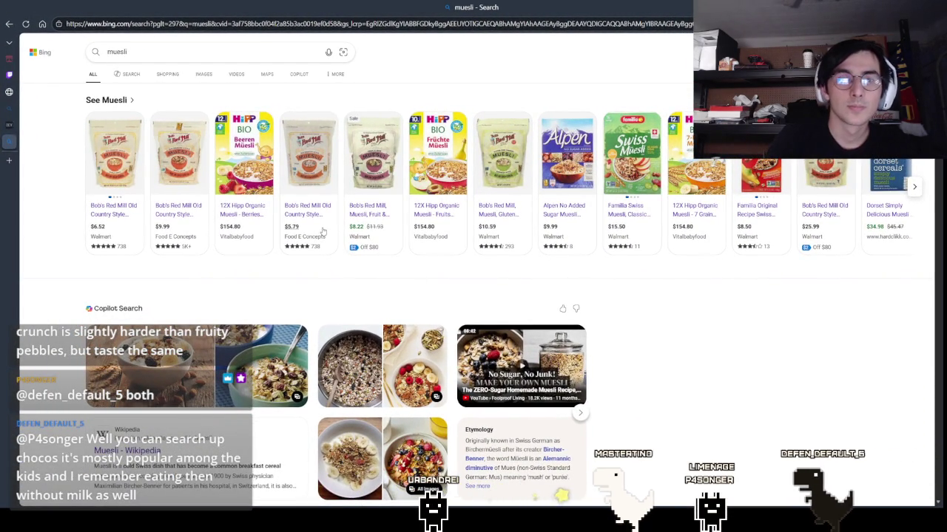
Scroll down the Bing results for 'muesli'
scroll(325, 231, "down", 2)
Scroll down through the Bing 'muesli' results page
scroll(325, 231, "up", 2)
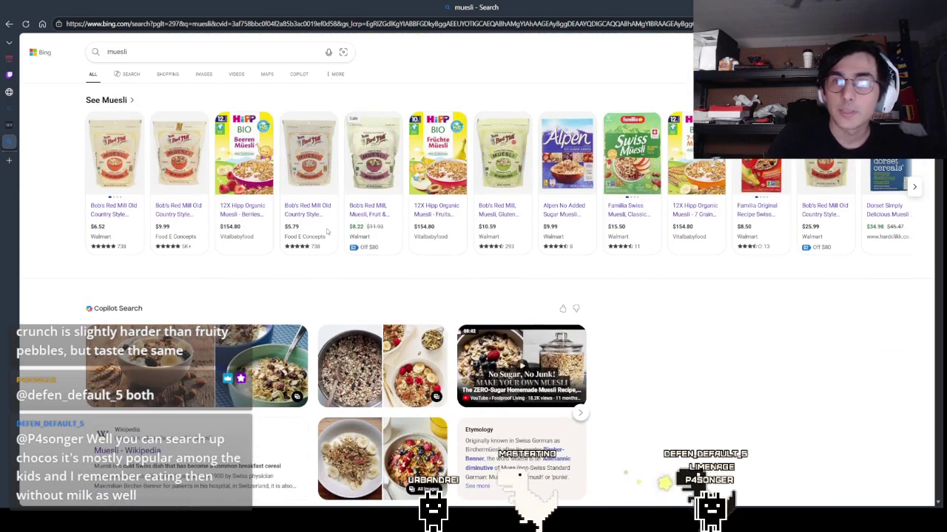
scroll(326, 231, "down", 3)
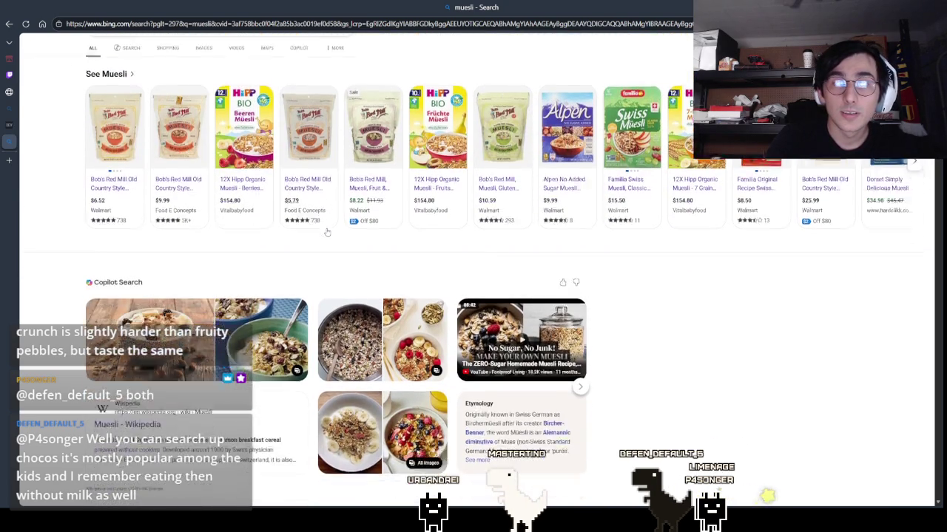
scroll(326, 232, "down", 3)
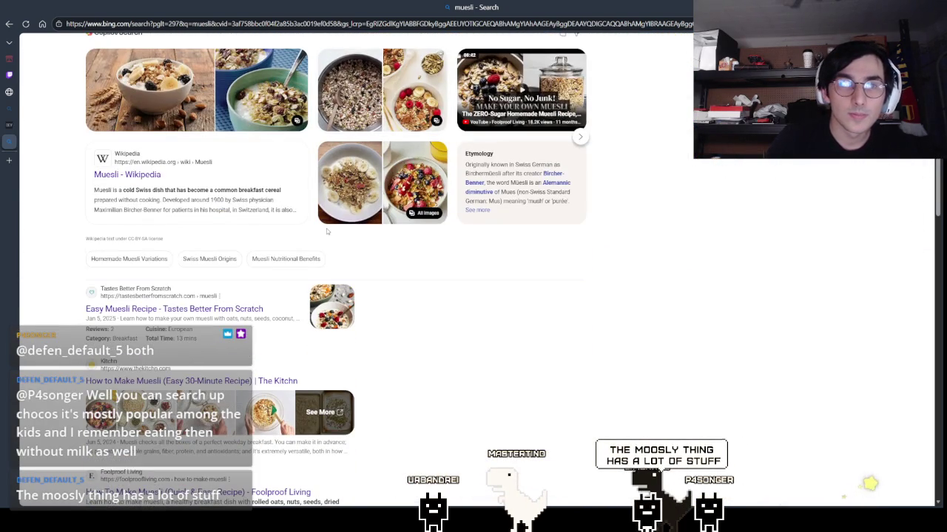
scroll(327, 231, "down", 3)
scroll(326, 231, "down", 4)
scroll(326, 232, "down", 5)
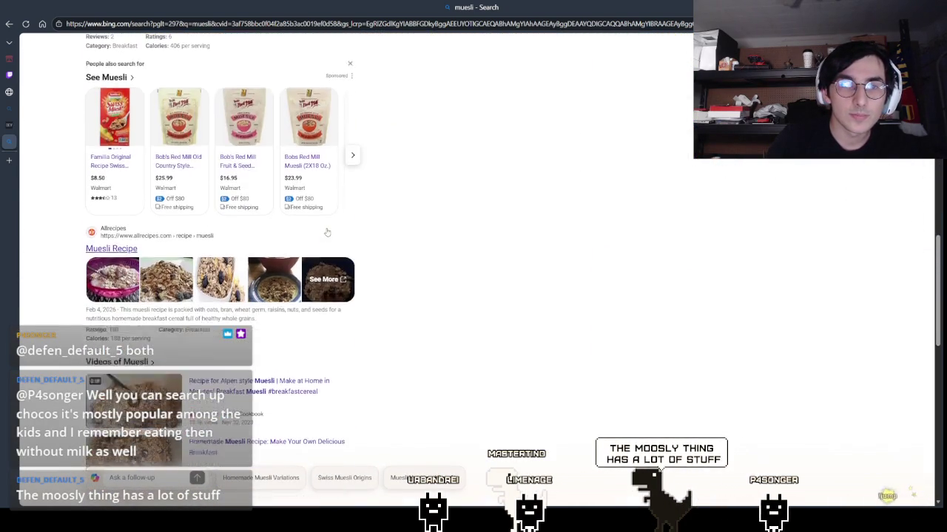
scroll(326, 231, "down", 3)
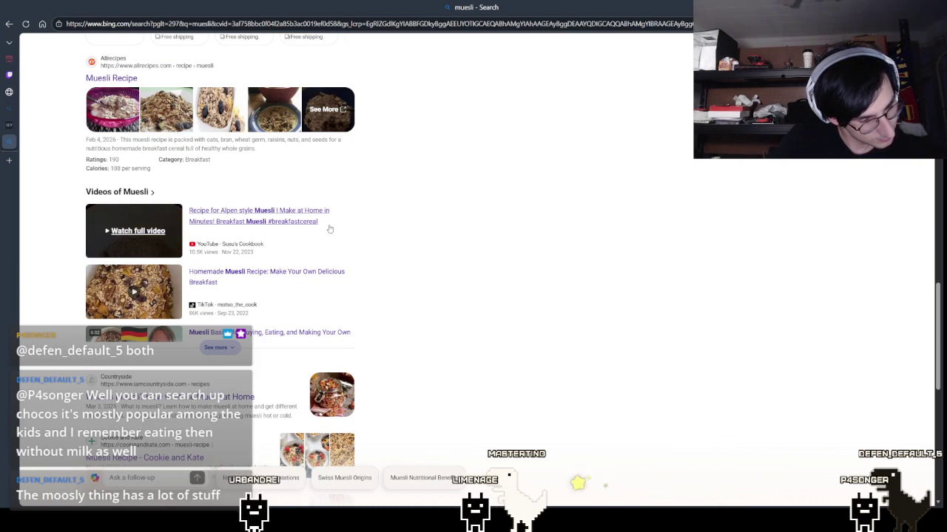
scroll(330, 229, "down", 1)
scroll(479, 254, "down", 1)
scroll(478, 255, "down", 2)
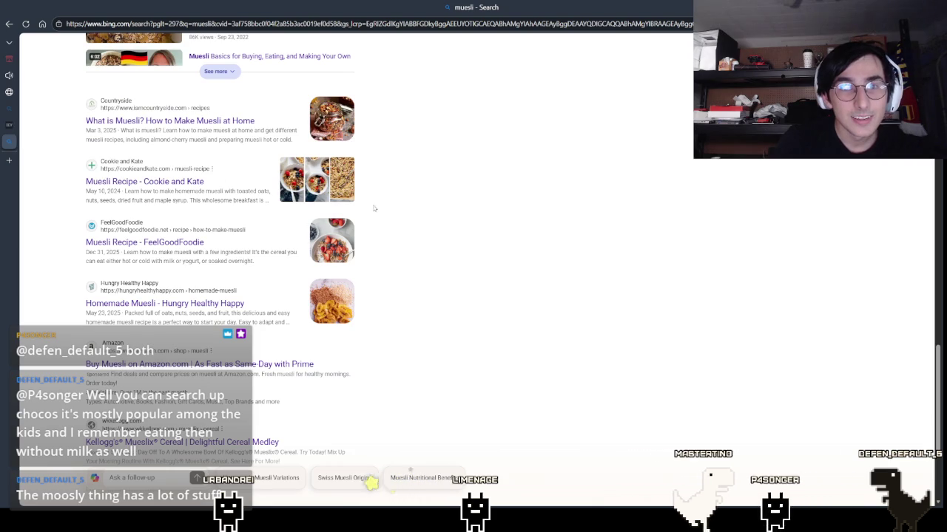
Return to the shopping carousel, advance to more products, and open all muesli shopping results
scroll(389, 245, "up", 3)
scroll(389, 240, "up", 3)
scroll(390, 240, "up", 3)
scroll(390, 240, "up", 3)
scroll(390, 240, "up", 3)
scroll(389, 241, "up", 2)
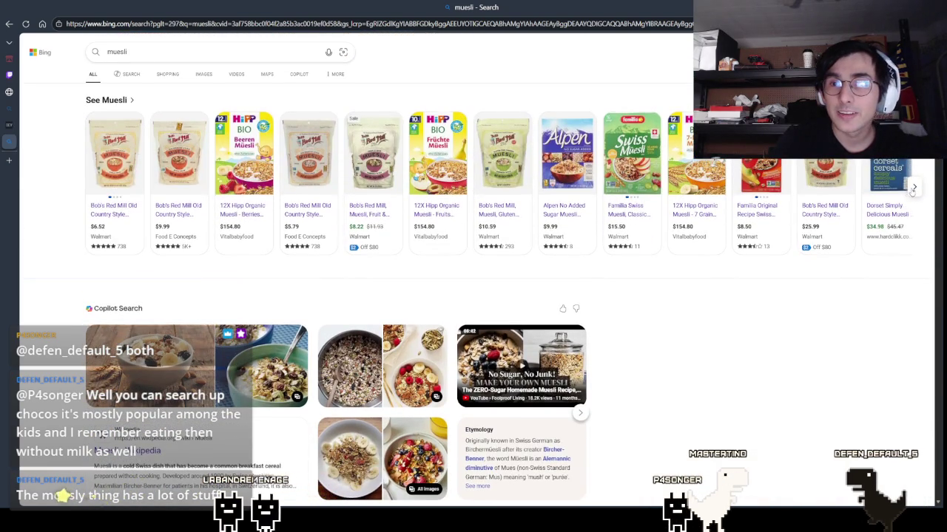
left_click(915, 186)
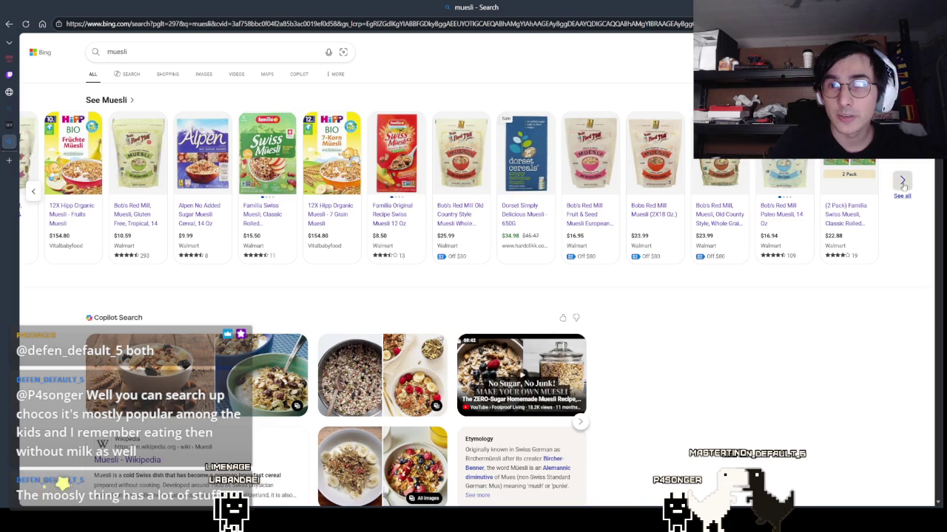
left_click(904, 194)
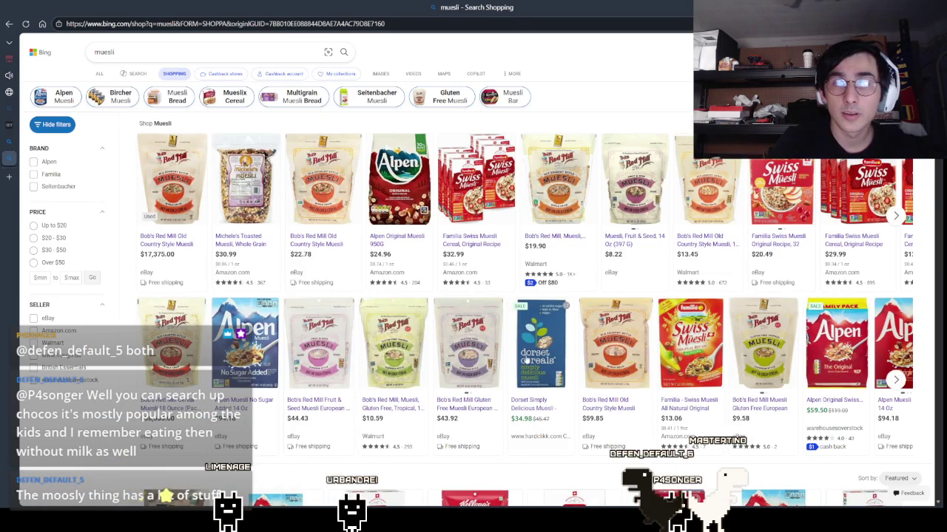
scroll(527, 342, "down", 3)
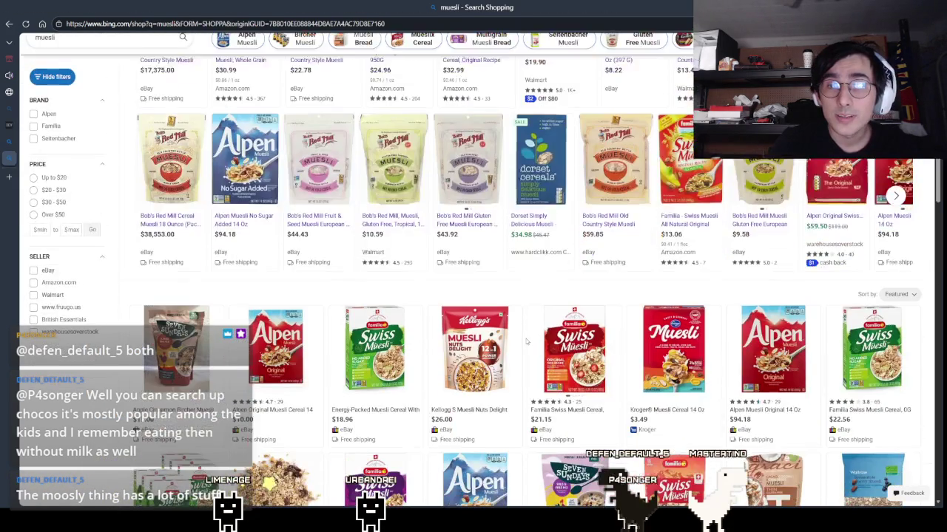
mouse_move(673, 347)
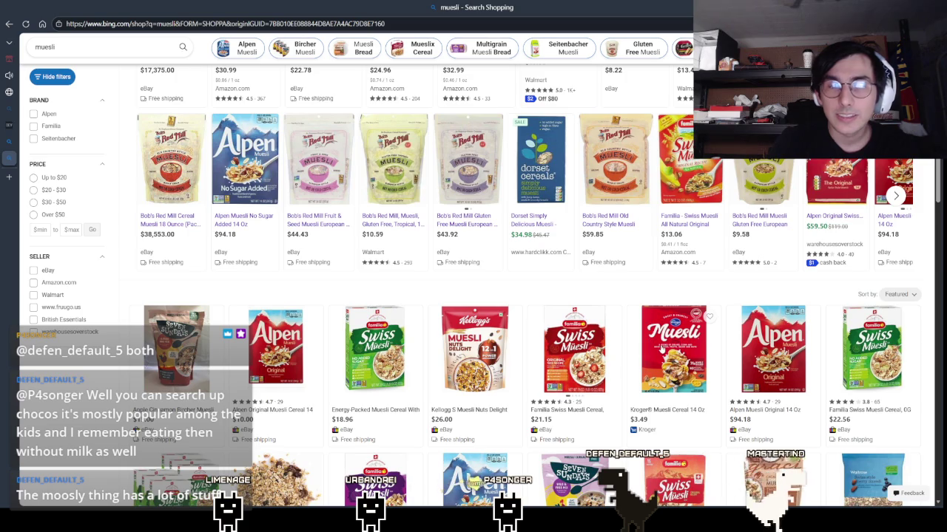
scroll(660, 346, "down", 1)
scroll(665, 326, "down", 2)
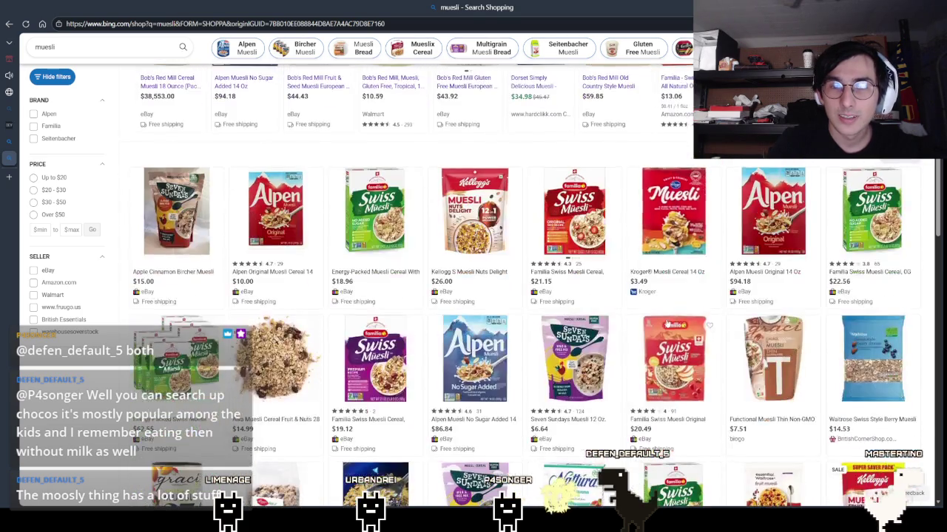
scroll(666, 325, "down", 3)
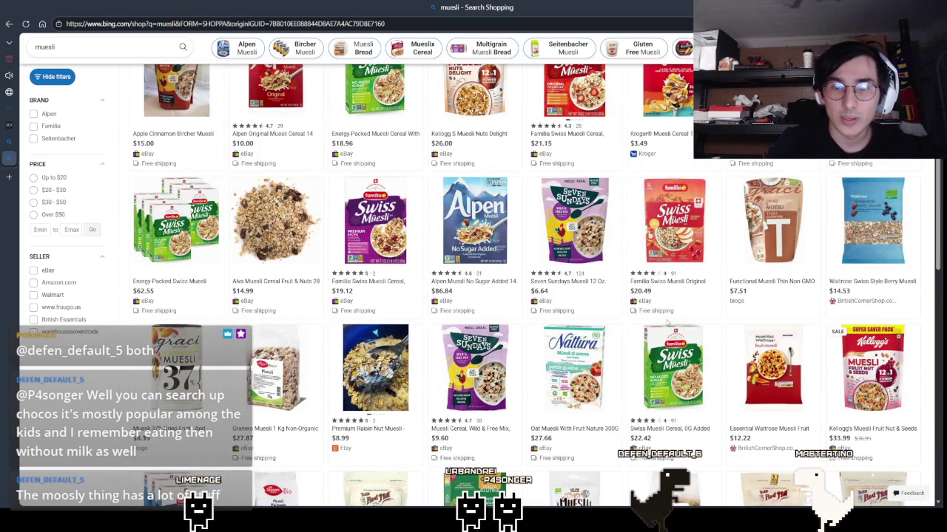
scroll(666, 323, "down", 5)
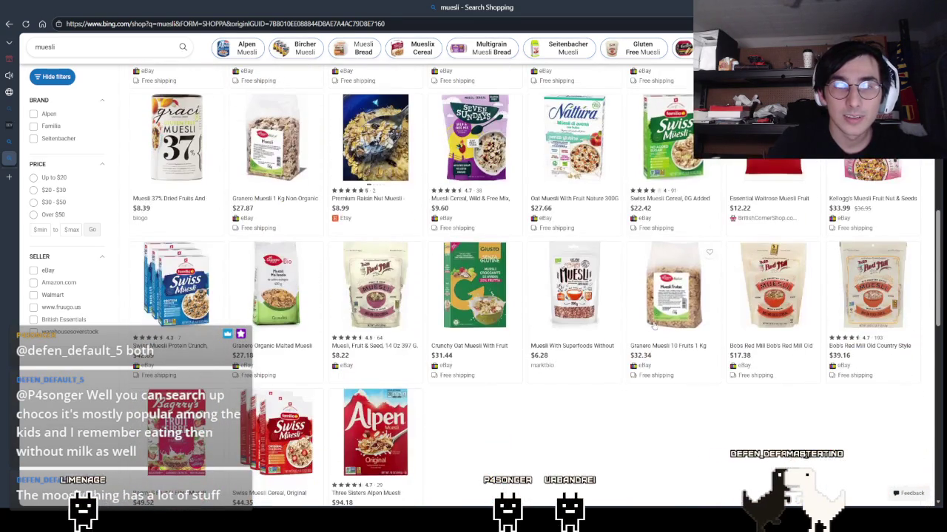
scroll(669, 222, "up", 5)
scroll(675, 164, "up", 1)
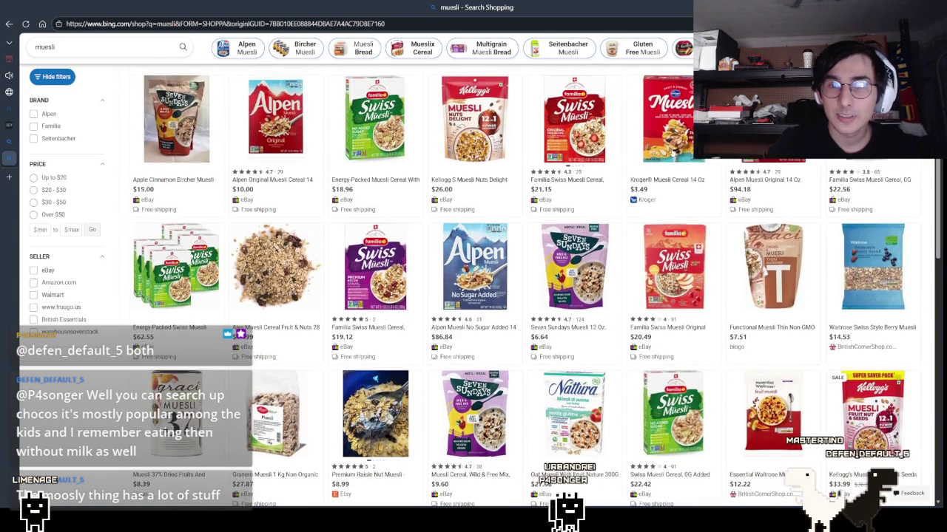
left_click(667, 131)
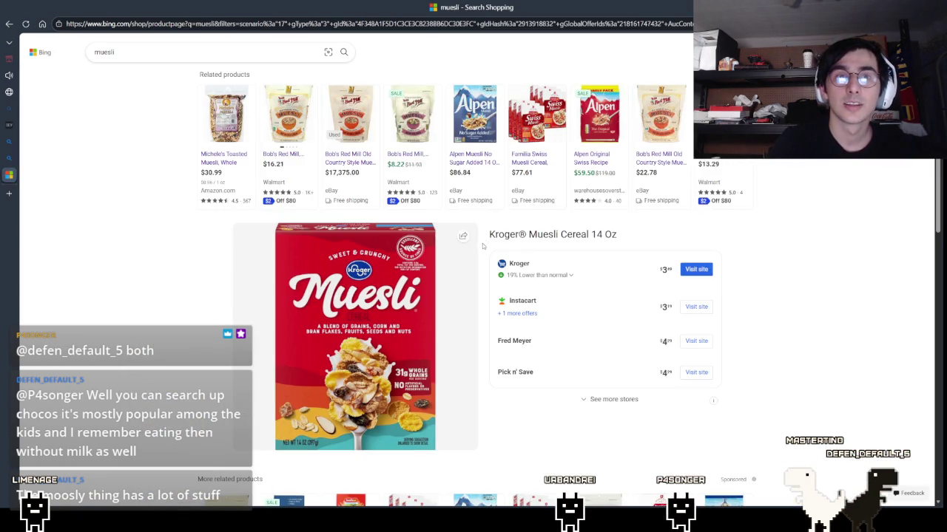
Scroll up and down the Kroger Muesli Cereal 14 Oz product page to review its store prices
scroll(403, 324, "down", 2)
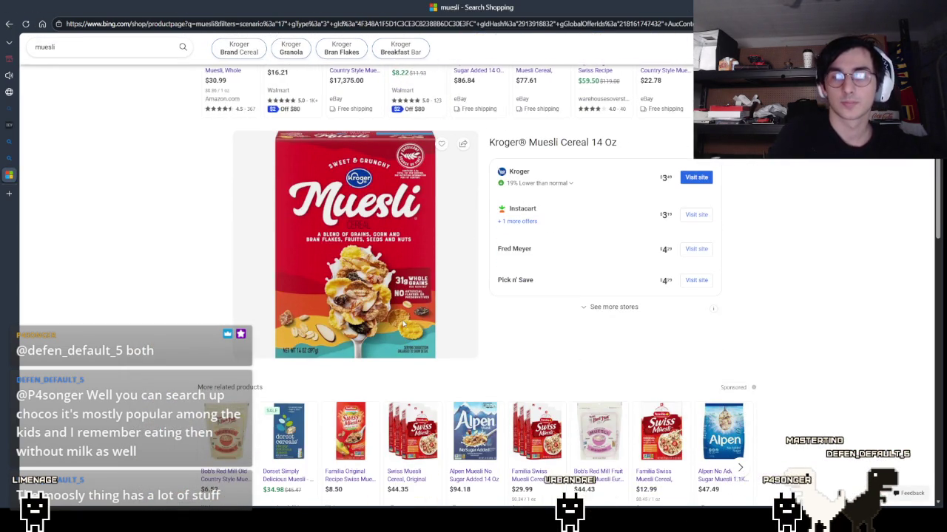
scroll(403, 324, "up", 1)
scroll(403, 324, "up", 1)
scroll(403, 324, "up", 2)
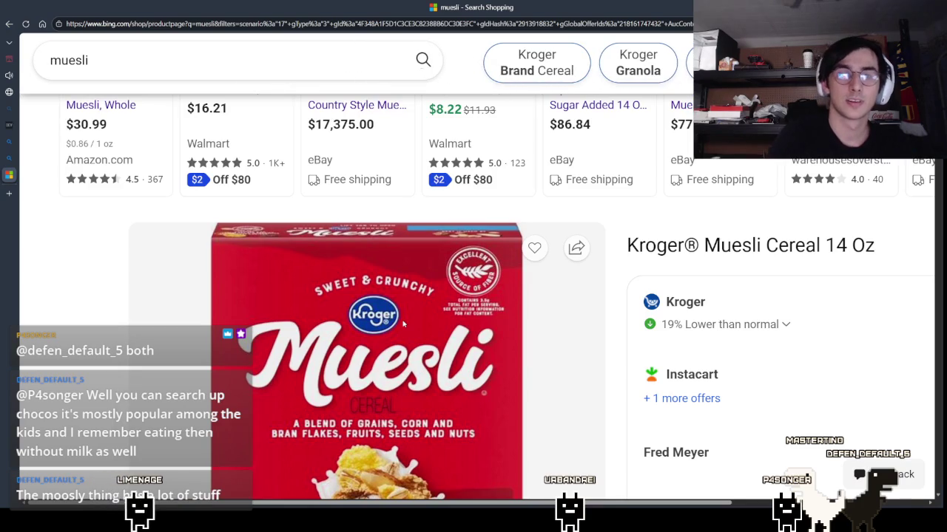
scroll(403, 324, "down", 2)
scroll(403, 324, "down", 1)
scroll(403, 324, "down", 1)
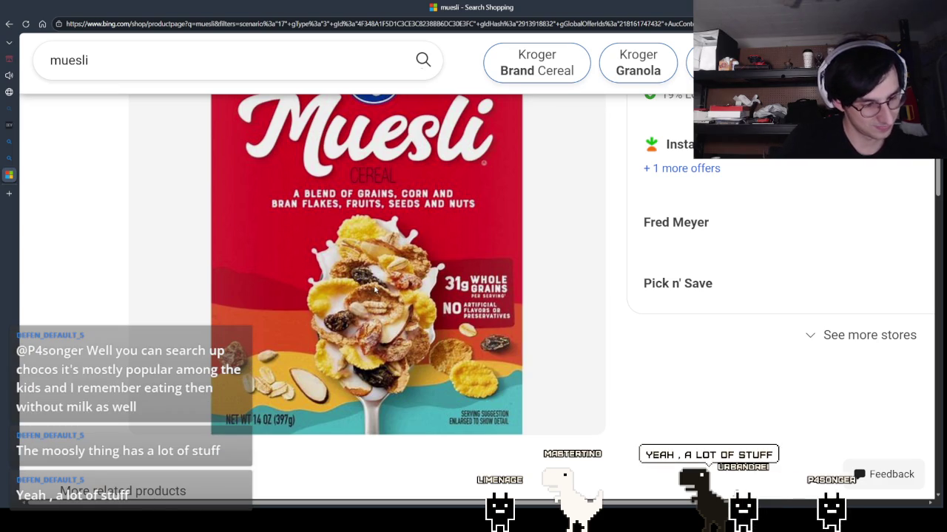
scroll(375, 290, "down", 3)
scroll(375, 291, "down", 2)
scroll(375, 290, "up", 3)
scroll(327, 291, "up", 2)
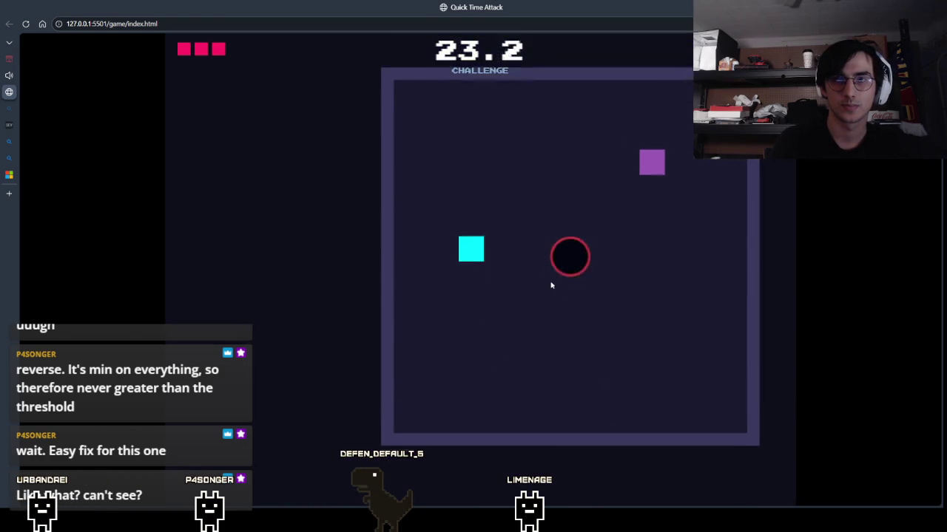
Finish typing GHOST, win the quick-draw duel on DRAW!, then pause the Coffee Break round
key("Left")
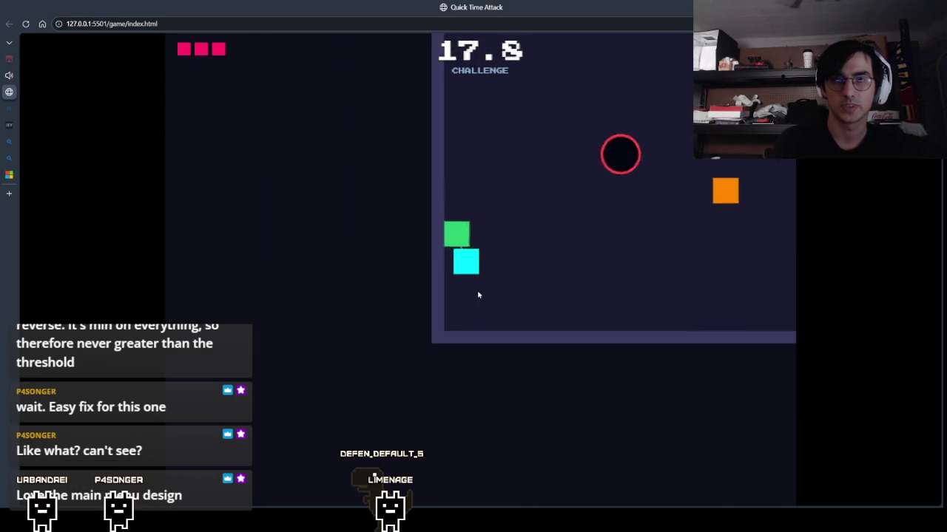
type("ke")
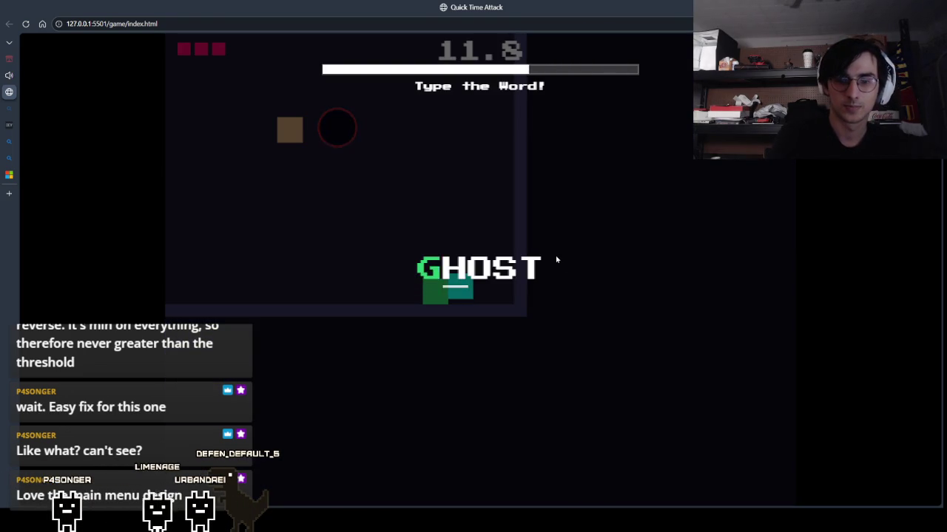
type("t")
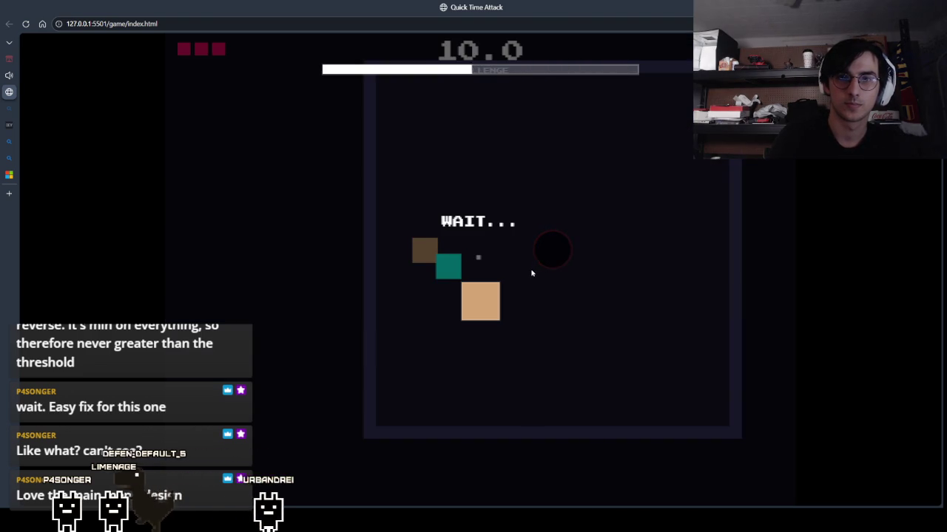
left_click(531, 274)
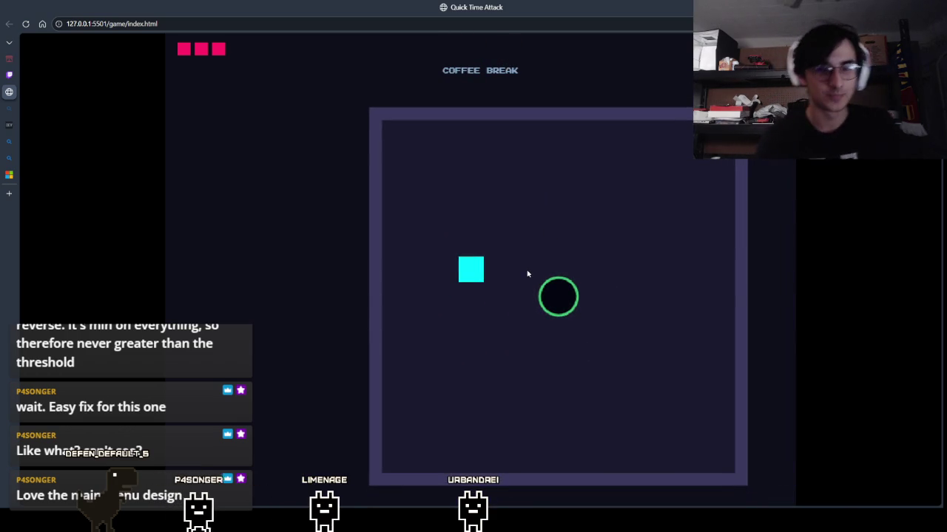
key("Escape")
Quit to the main menu and walk into the black hole to start a new run
left_click(498, 318)
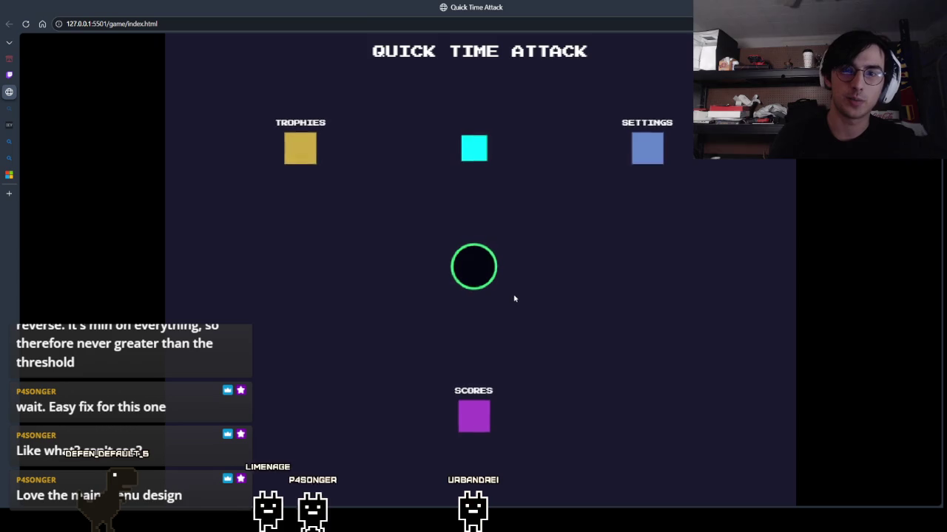
key("d")
key("s")
Chase the enemy squares around the first Kill All room while dodging bullets
key("w")
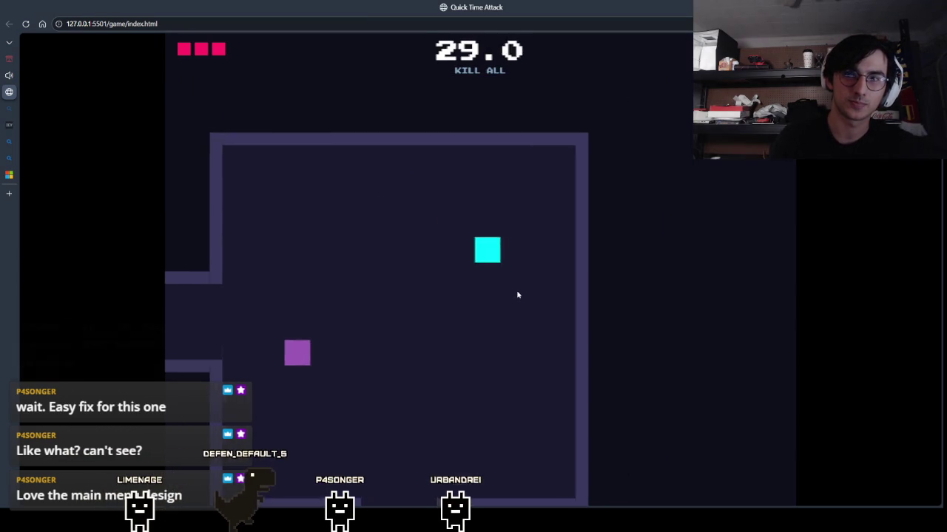
key("a")
key("d")
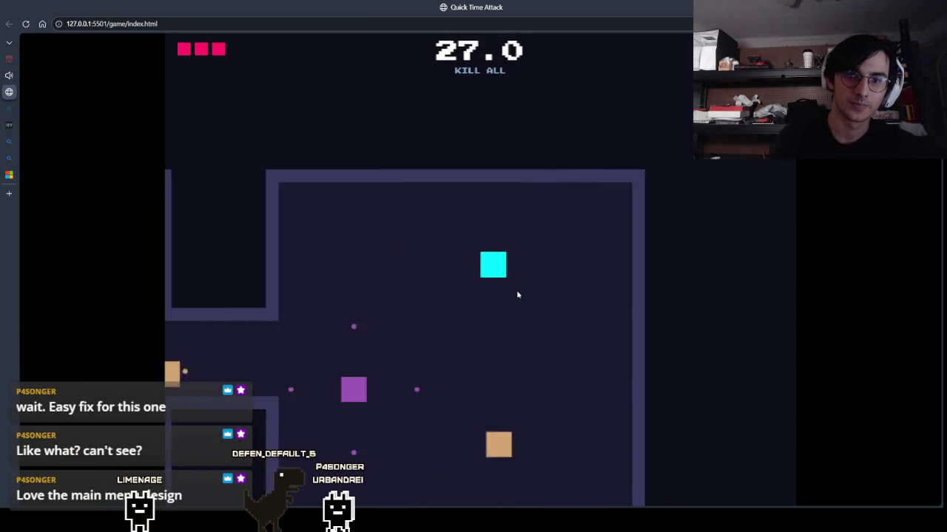
key("s")
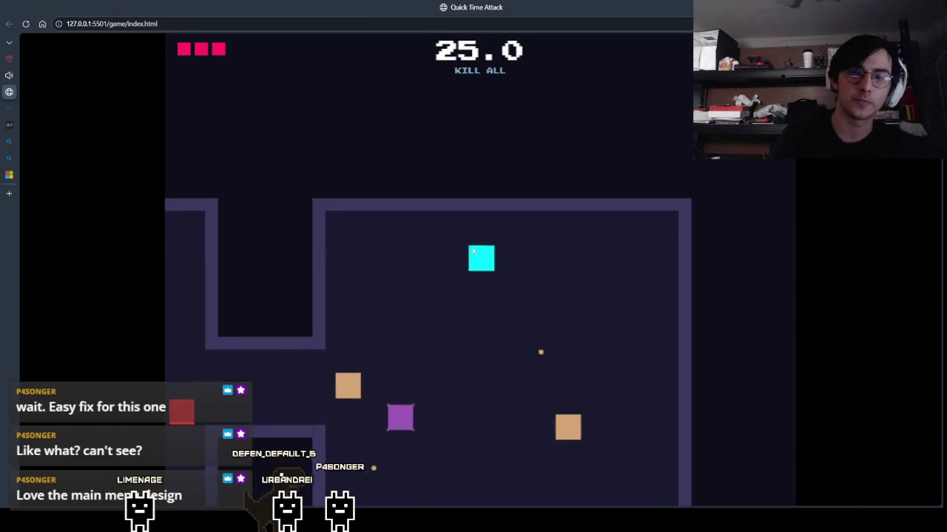
key("s")
key("d")
key("a")
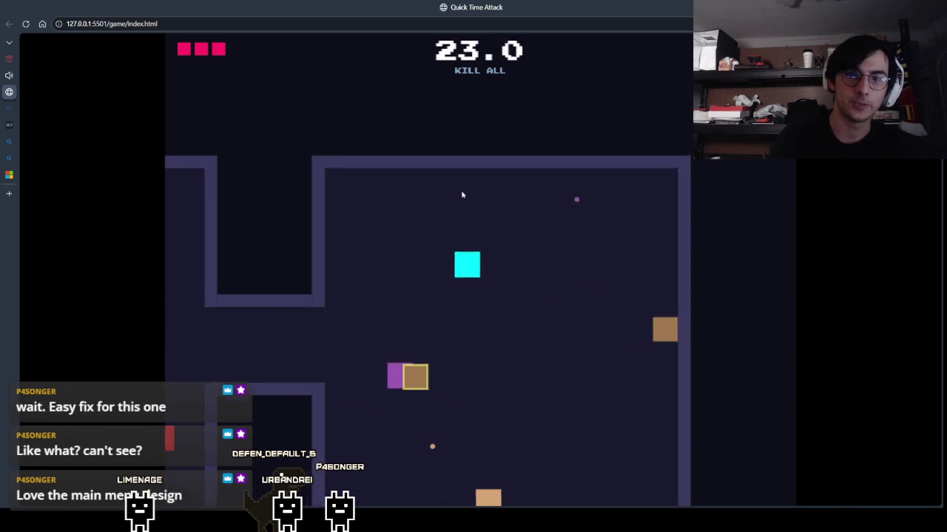
key("w")
key("d")
key("s")
Move down the corridor and through further rooms hunting the remaining enemies
key("s")
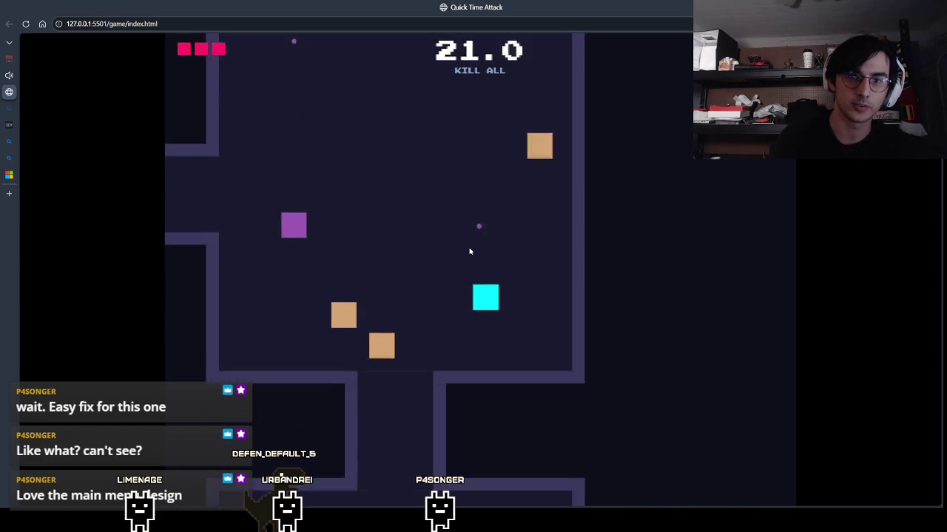
key("a")
key("s")
key("w")
key("w")
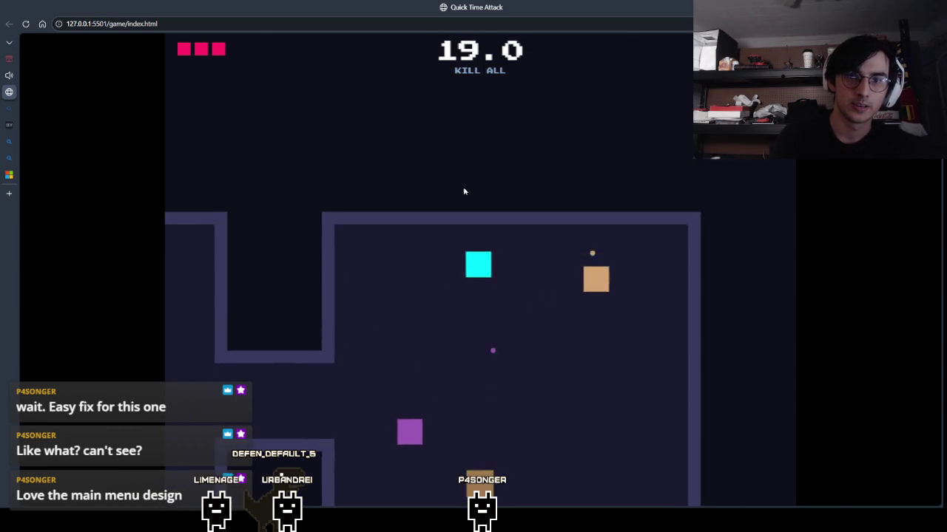
key("a")
key("d")
key("s")
key("s")
key("s")
key("a")
key("w")
key("a")
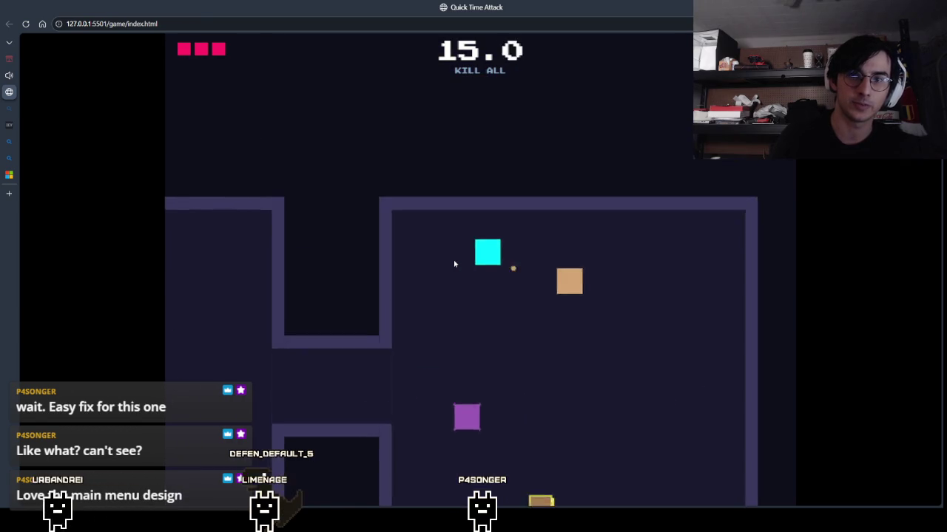
key("d")
key("s")
Return from an accidental new browser tab to the game and pause the Kill All round
key("ctrl+t")
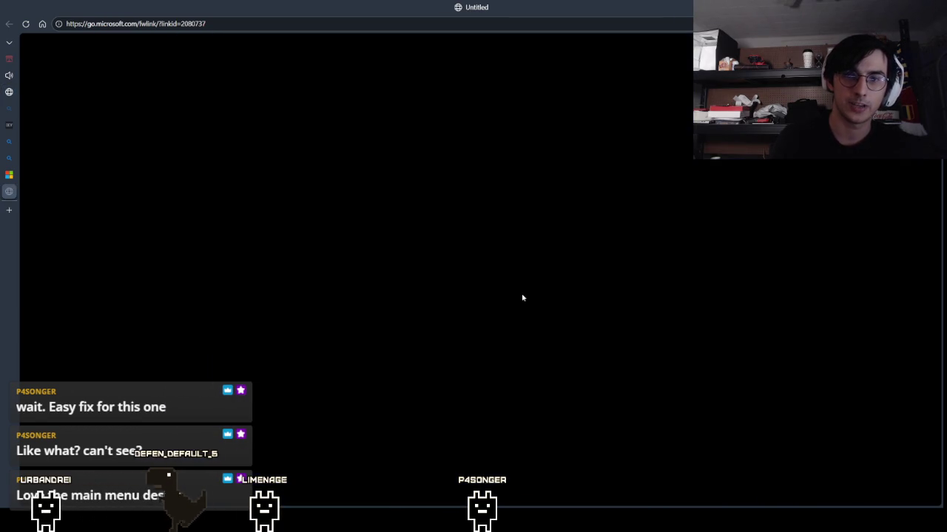
left_click(9, 92)
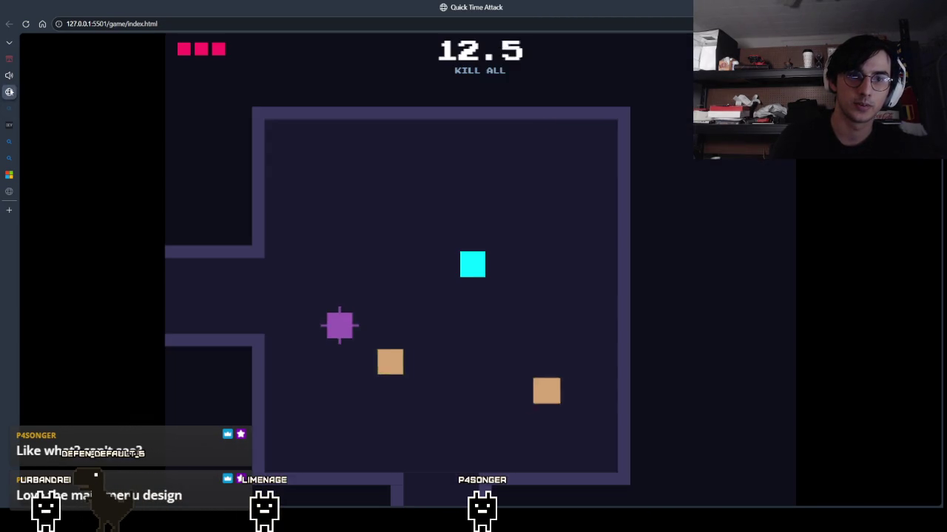
key("Escape")
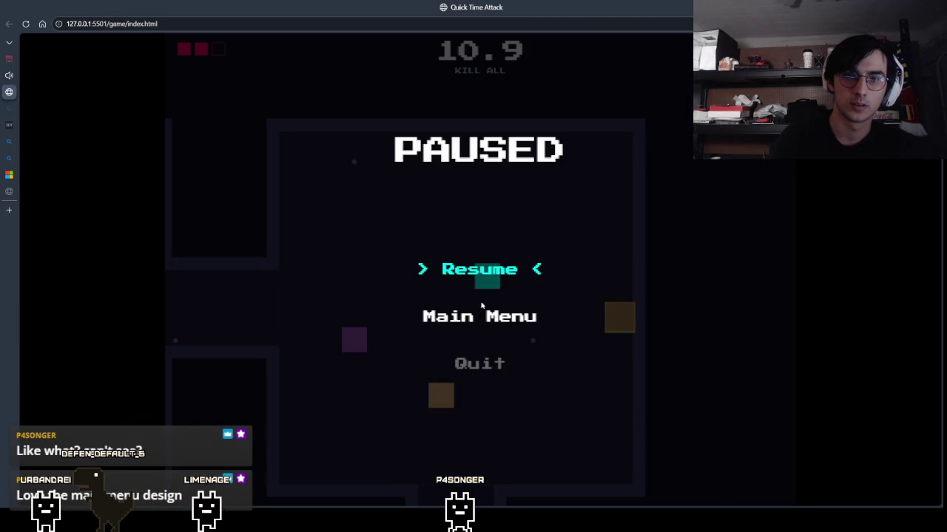
Leave the paused Kill All run for the main menu and move into the black hole for a new run
left_click(483, 314)
key("Down")
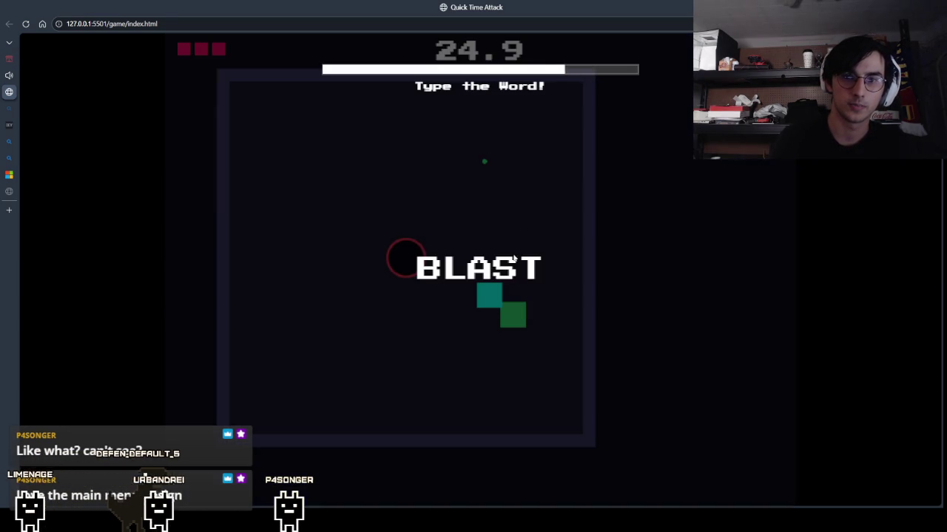
Complete BLAST, win the quick-draw, and jump across the platforms to the goal
type("t")
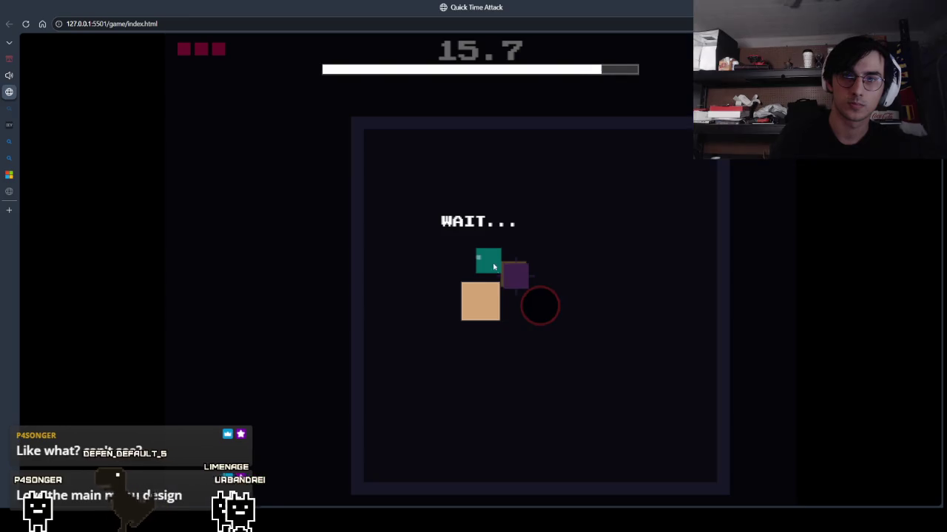
left_click(497, 308)
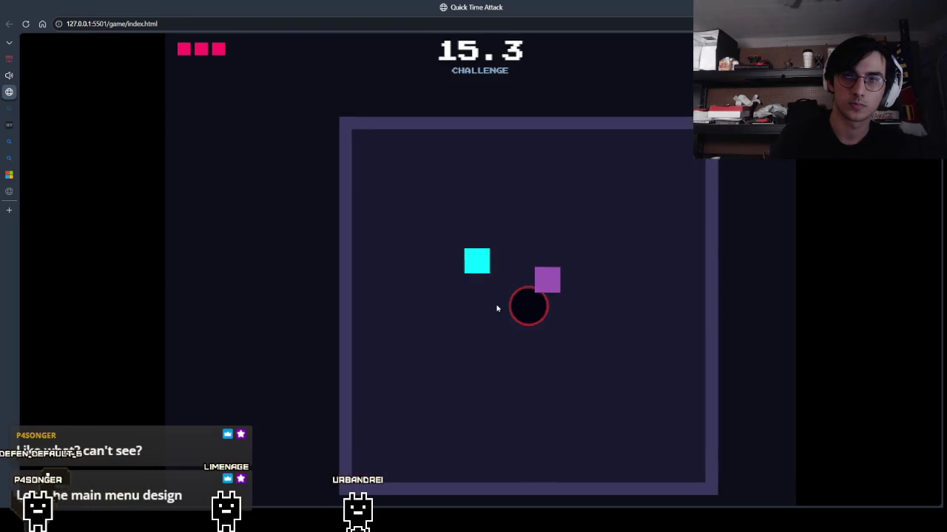
key("Right")
key("Up")
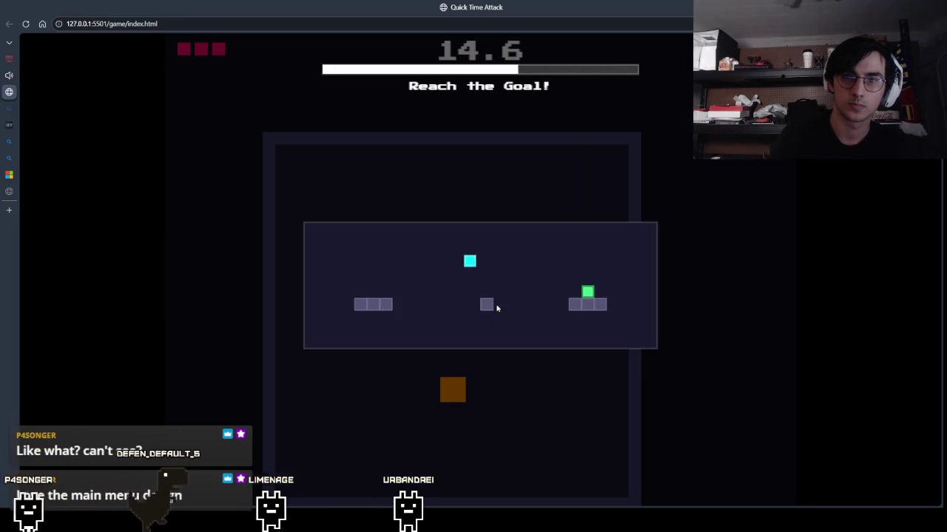
key("Up")
key("Right")
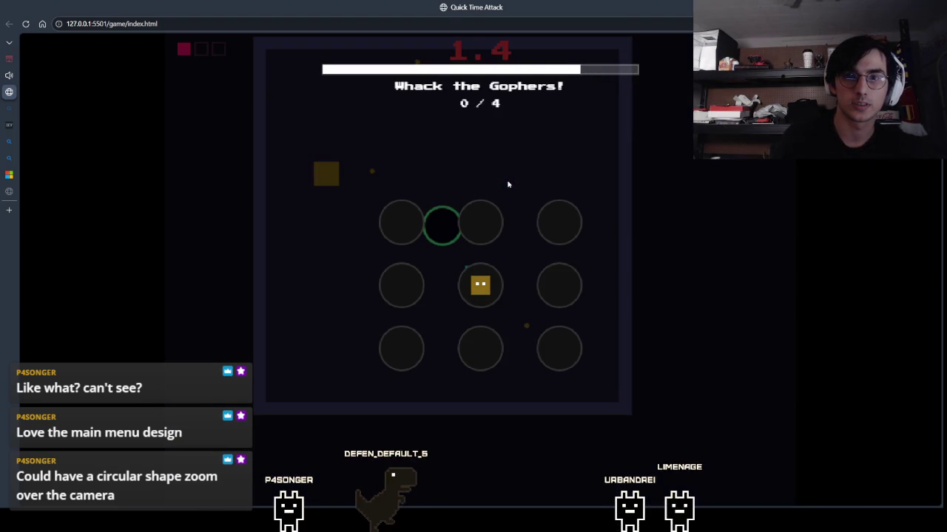
Whack three gophers, then return to the main menu after the floor-1 Game Over
left_click(401, 346)
left_click(481, 285)
left_click(401, 285)
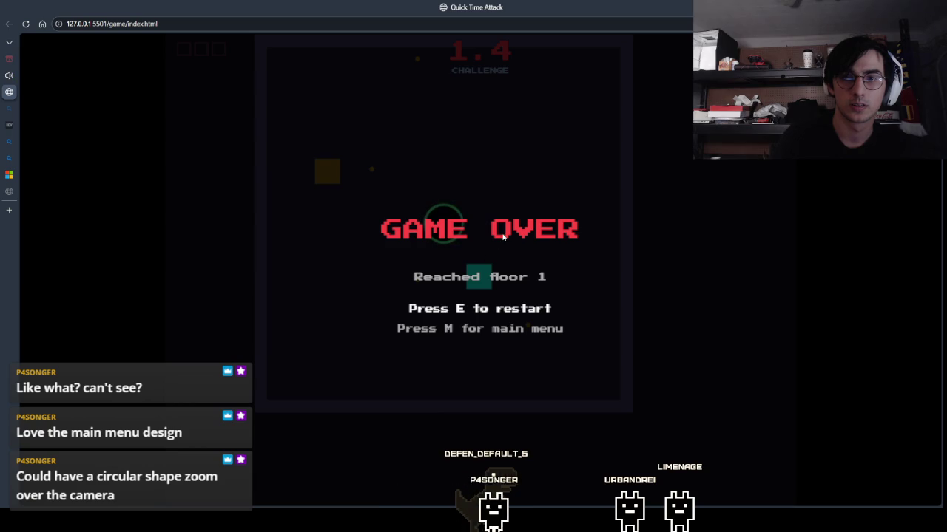
key("m")
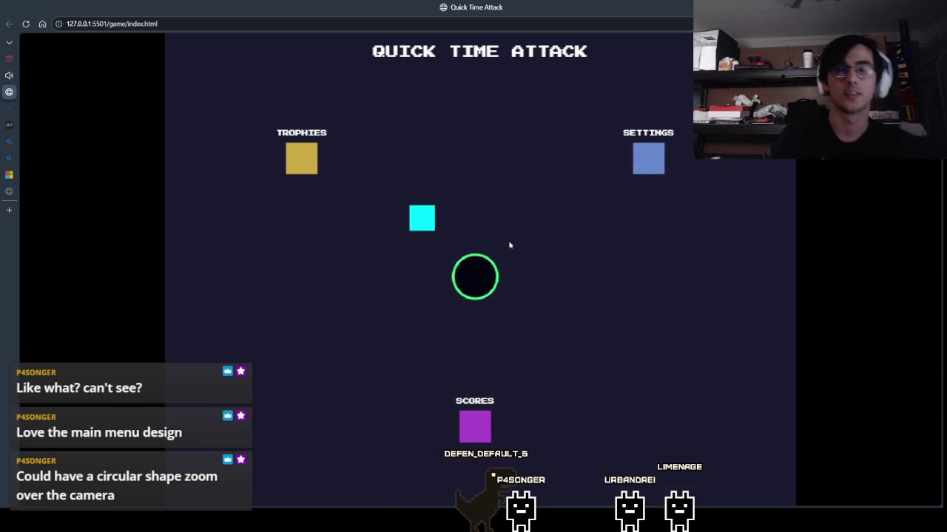
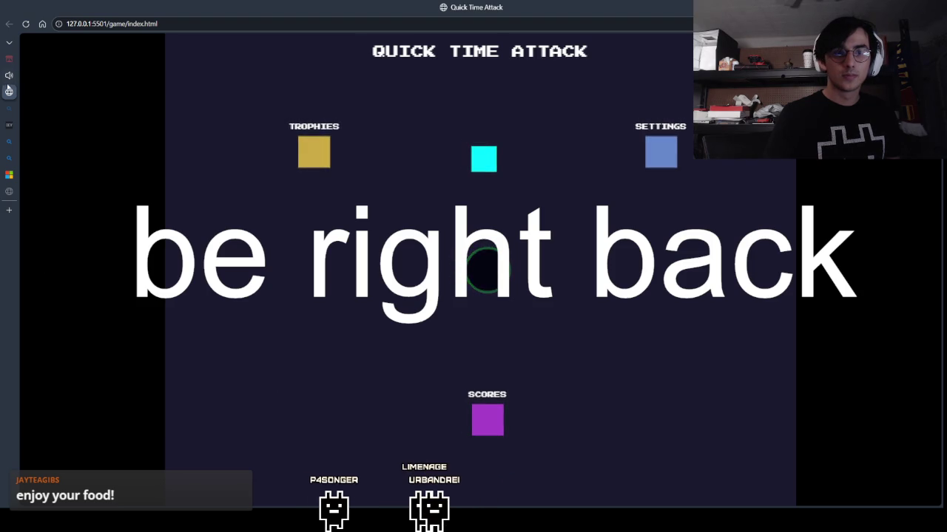
Close the Twitch channel videos tab from the vertical tab sidebar, leaving the Quick Time Attack menu
left_click(10, 78)
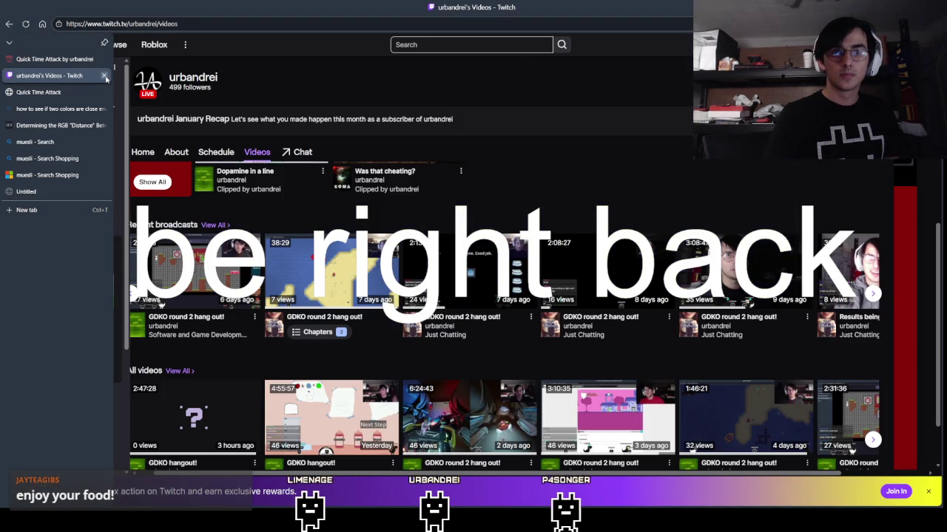
left_click(104, 76)
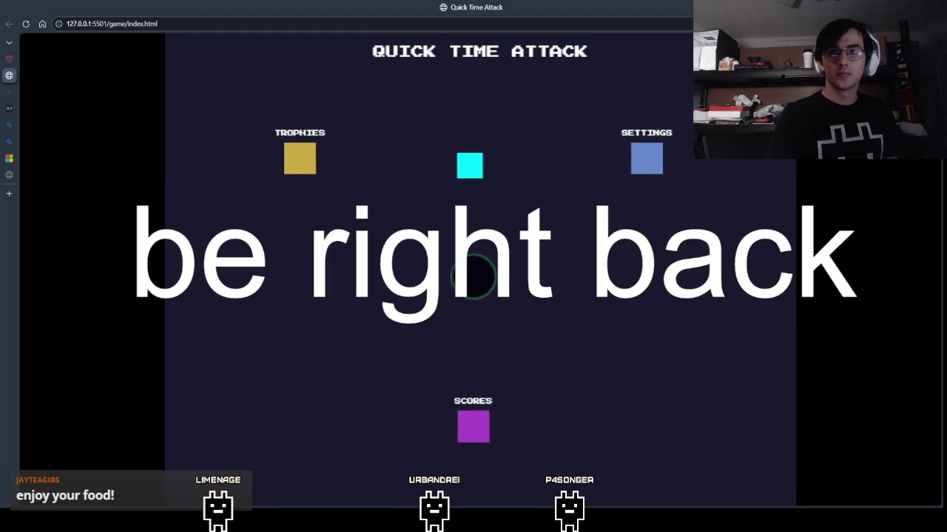